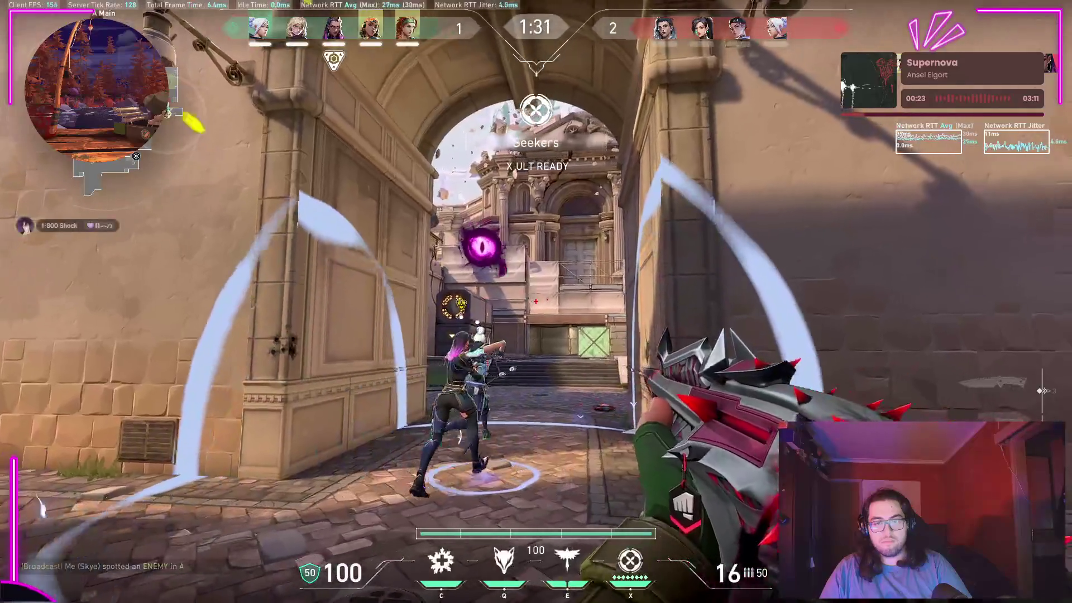
pyautogui.click(535, 301)
pyautogui.click(536, 301)
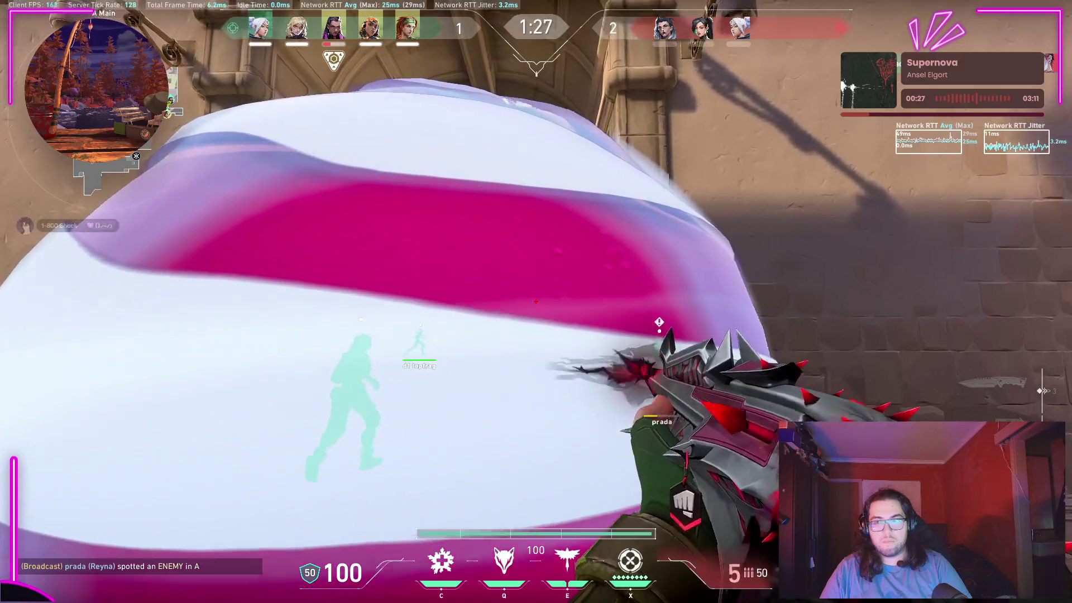
# Step: Push through the pink smoke and shoot the enemies to win, then pull the knife and check the scoreboard
pyautogui.press('w')
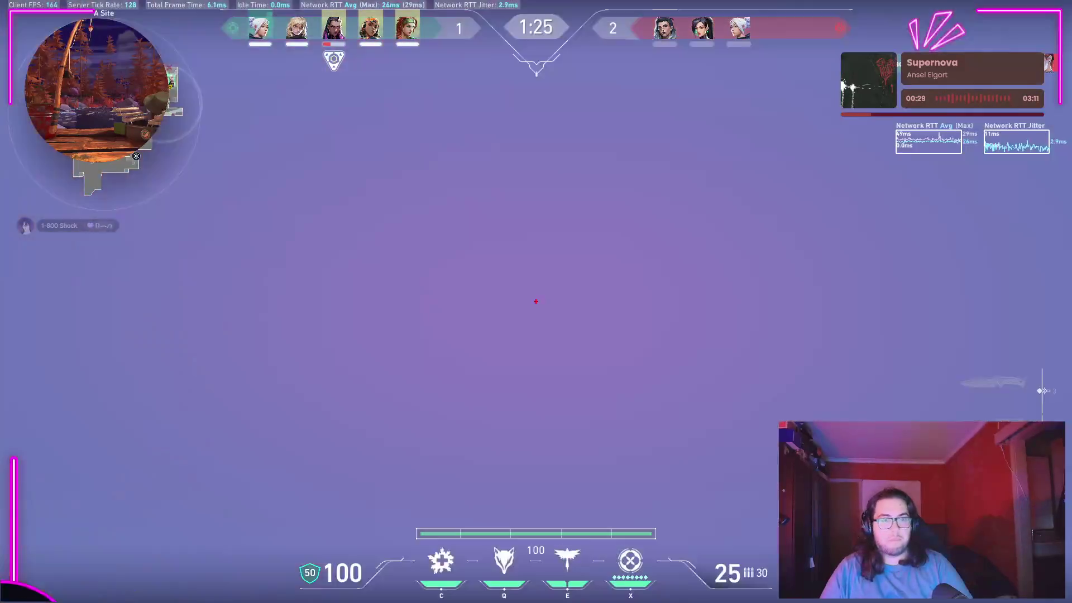
pyautogui.press('w')
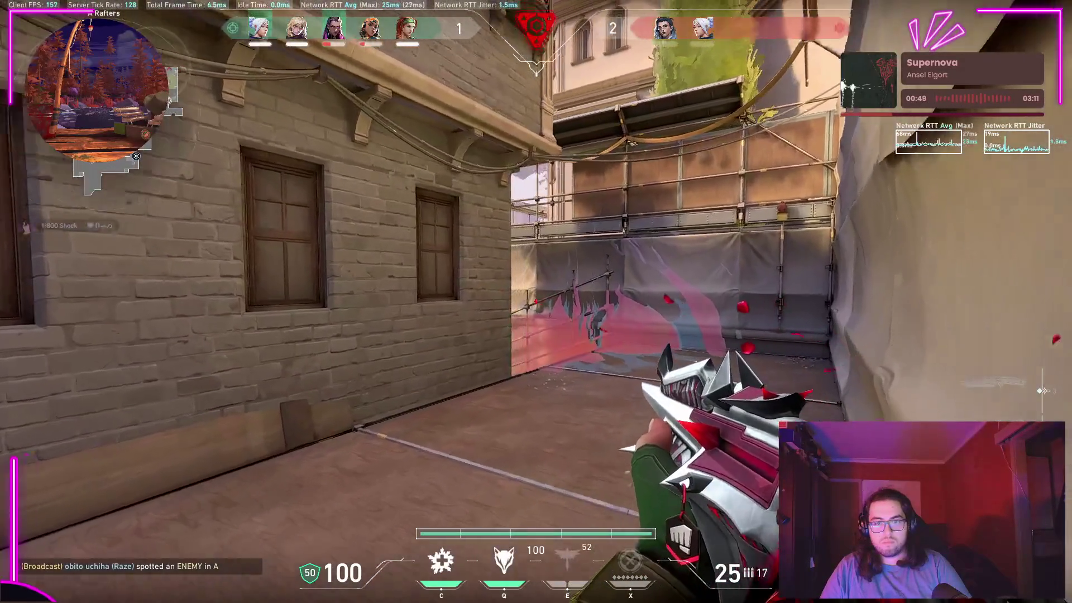
pyautogui.click(536, 302)
pyautogui.click(536, 302)
pyautogui.click(536, 302)
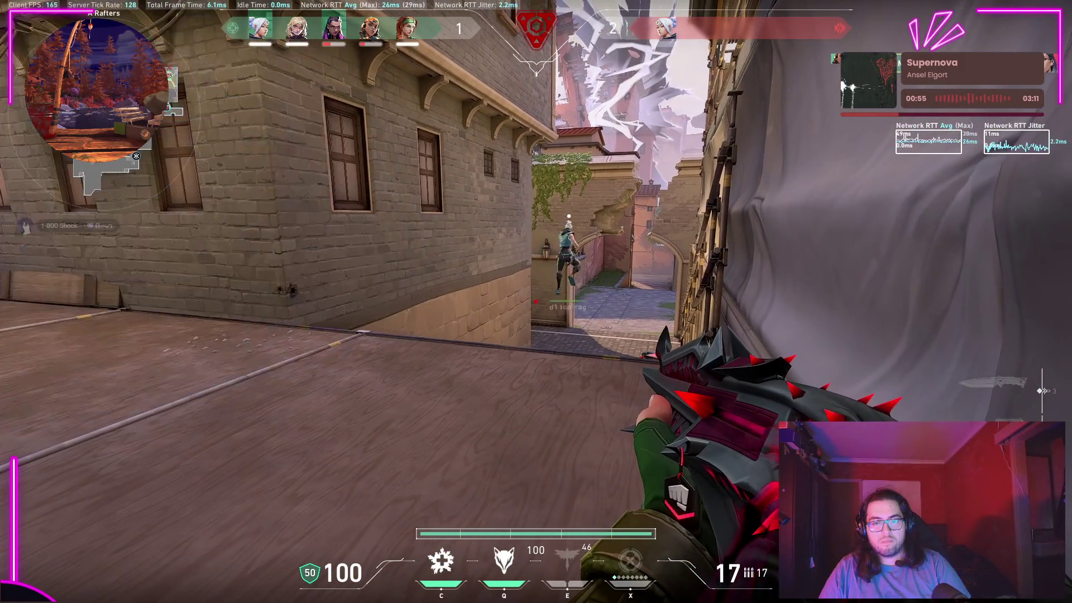
pyautogui.press('3')
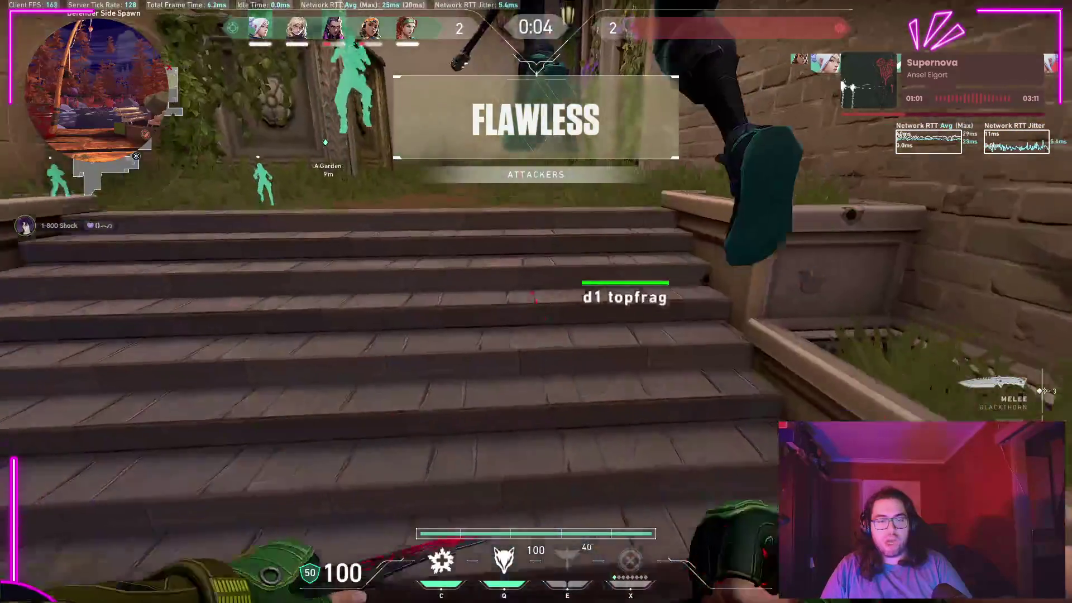
pyautogui.press('Tab')
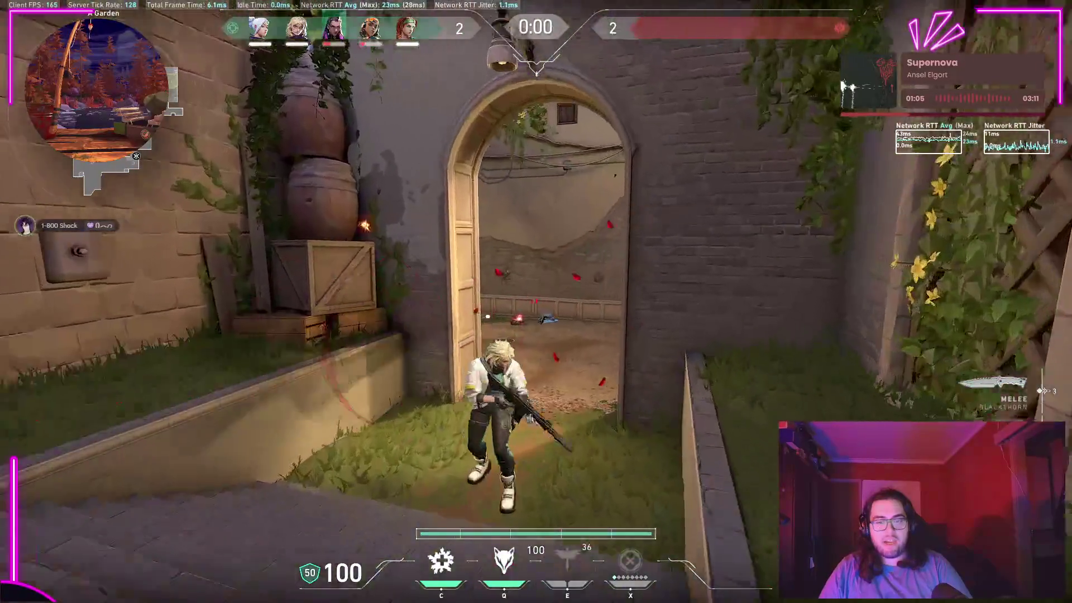
# Step: Buy the Sheriff pistol from the weapon shop while holding the knife
pyautogui.press('3')
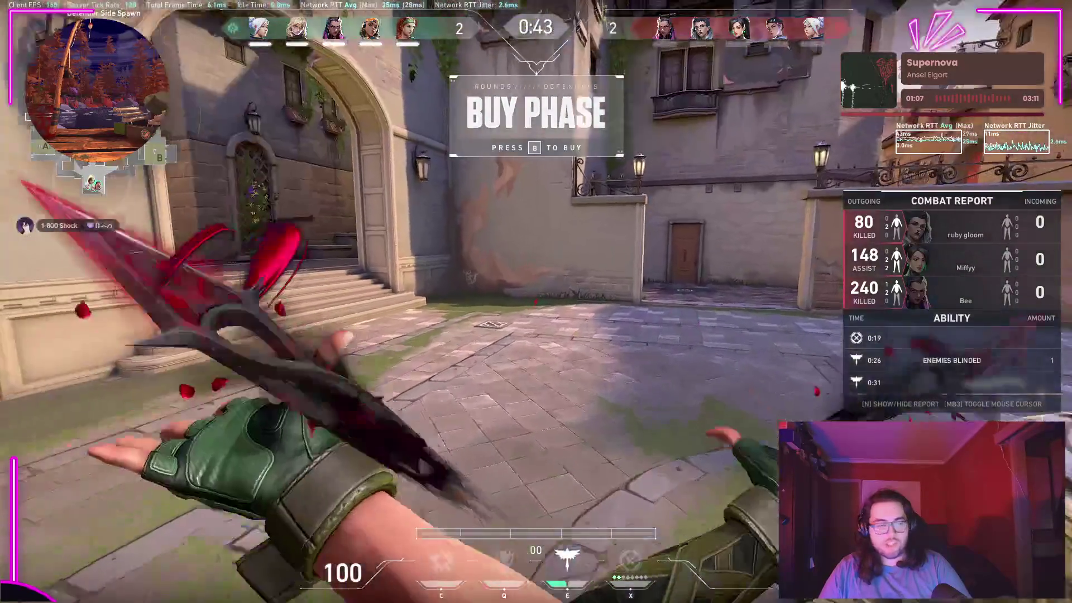
pyautogui.press('b')
pyautogui.click(266, 386)
pyautogui.press('b')
pyautogui.press('3')
pyautogui.press('Tab')
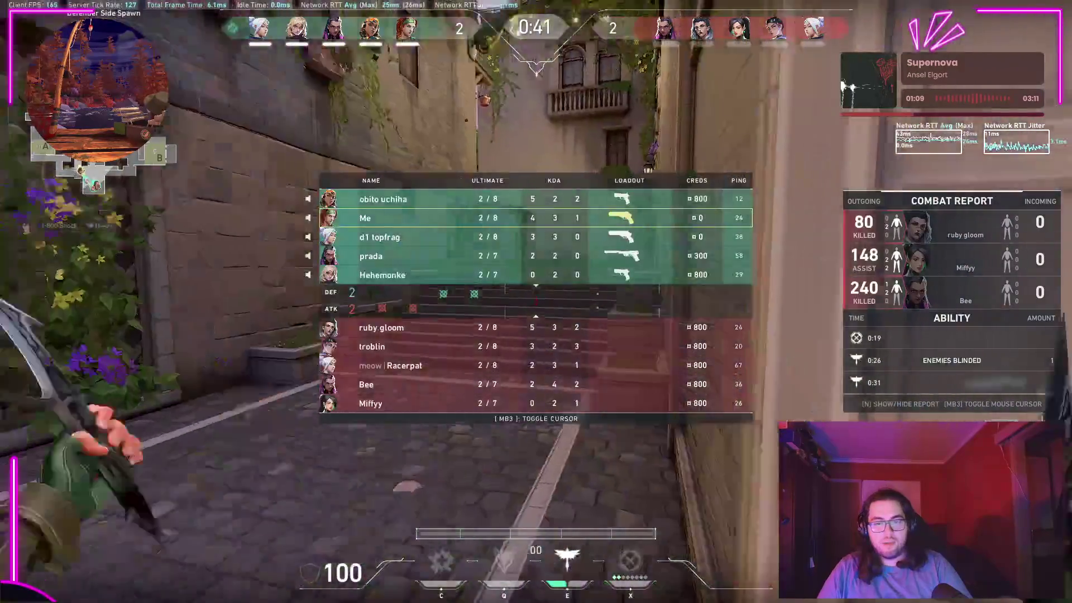
pyautogui.press('Tab')
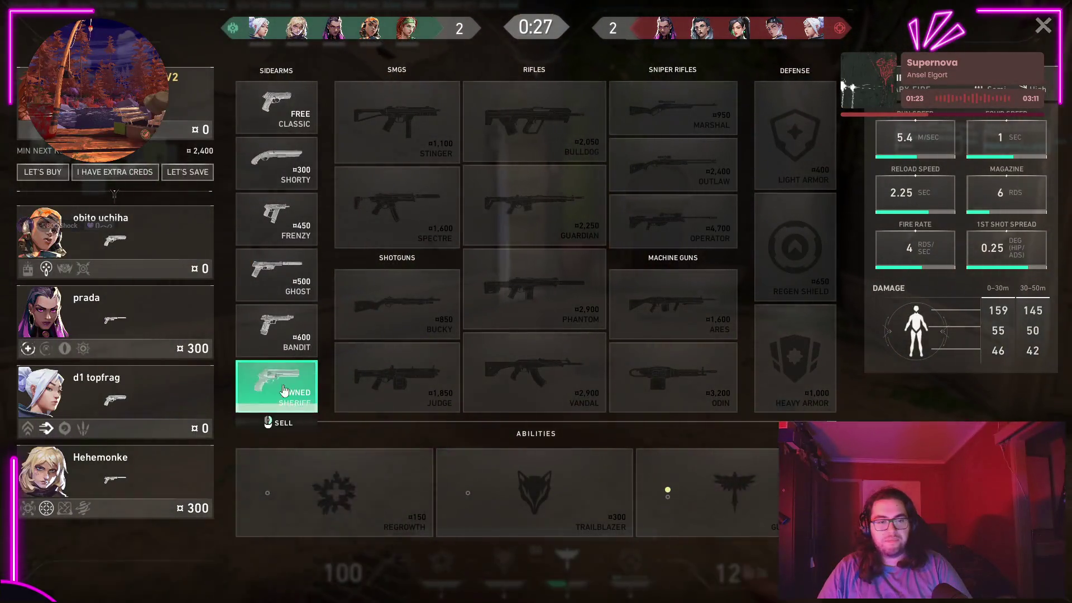
pyautogui.press('b')
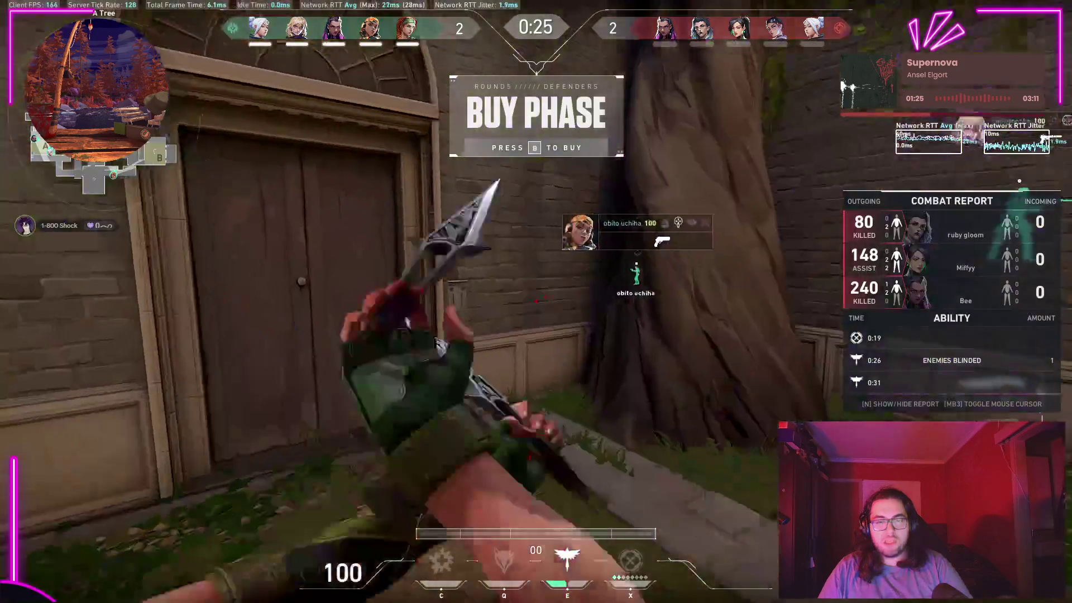
pyautogui.press('Tab')
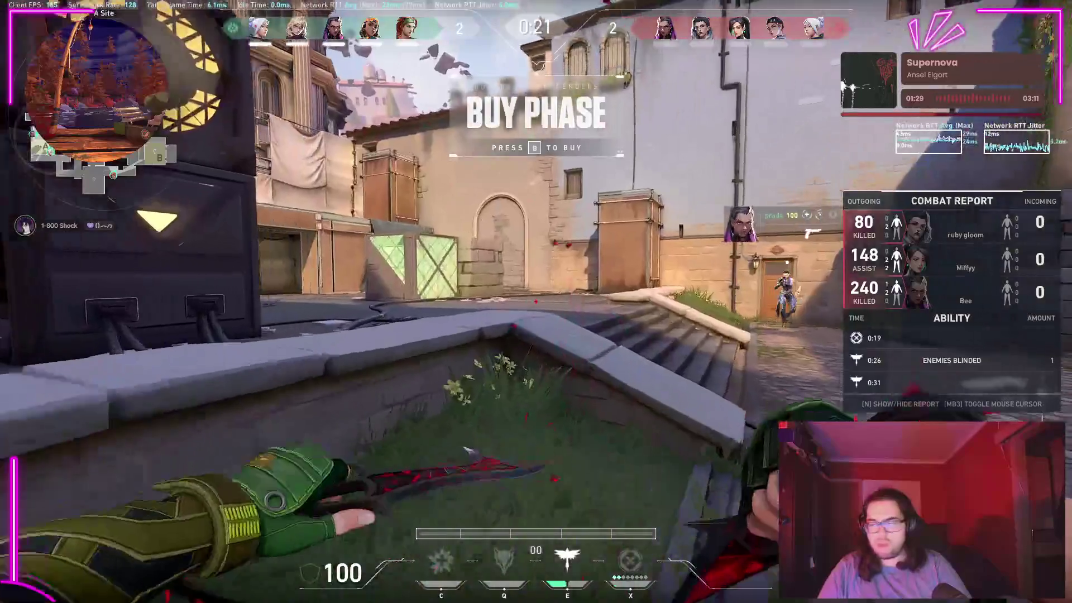
# Step: Walk along the planter into the stone archway, inspecting the knife, then equip the Sheriff
pyautogui.press('w')
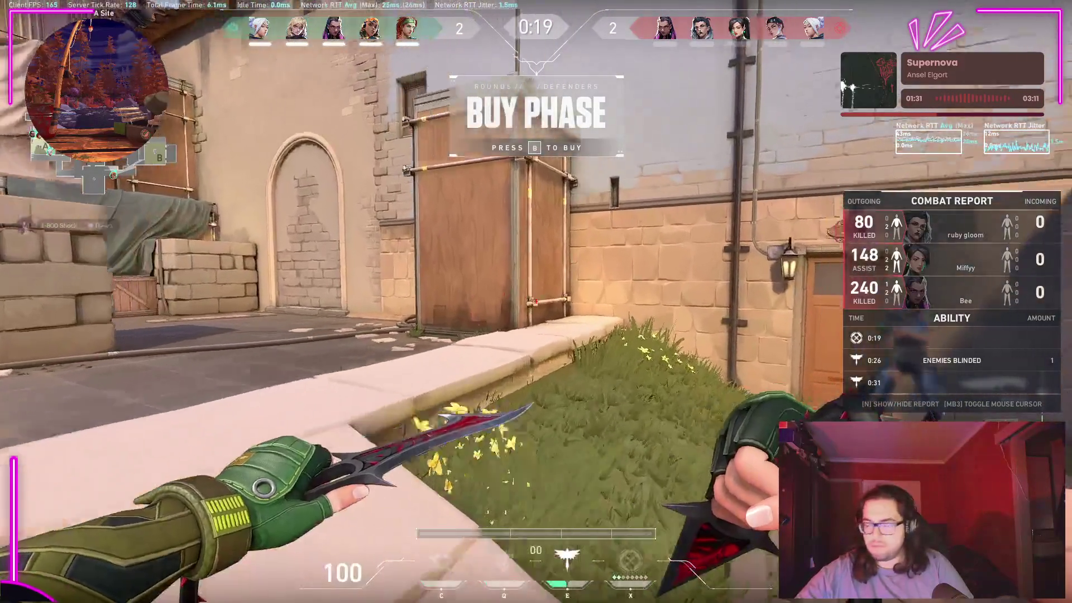
pyautogui.press('w')
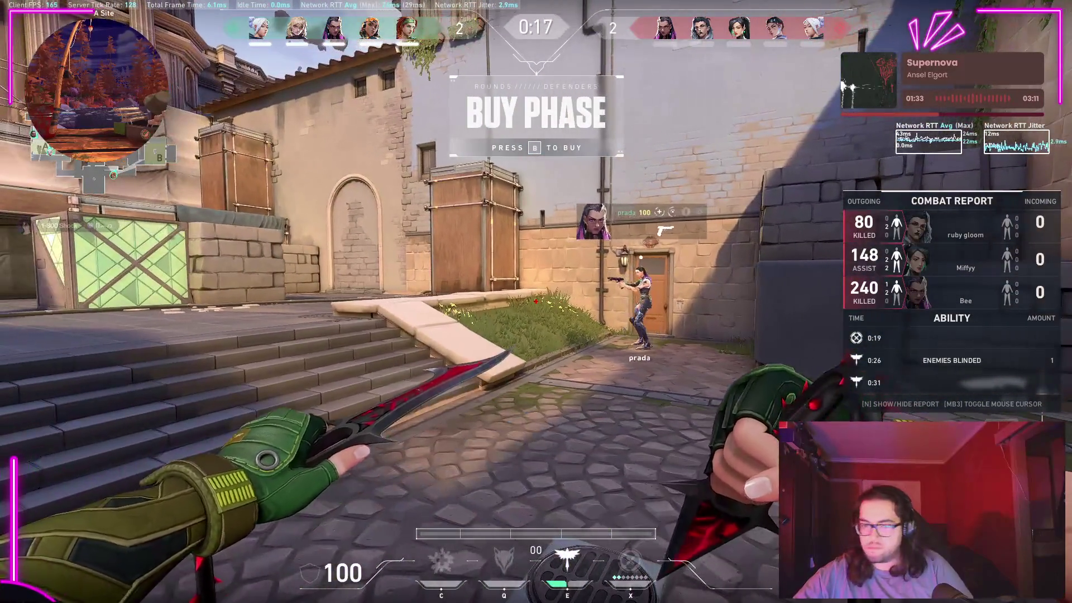
pyautogui.press('w')
pyautogui.press('y')
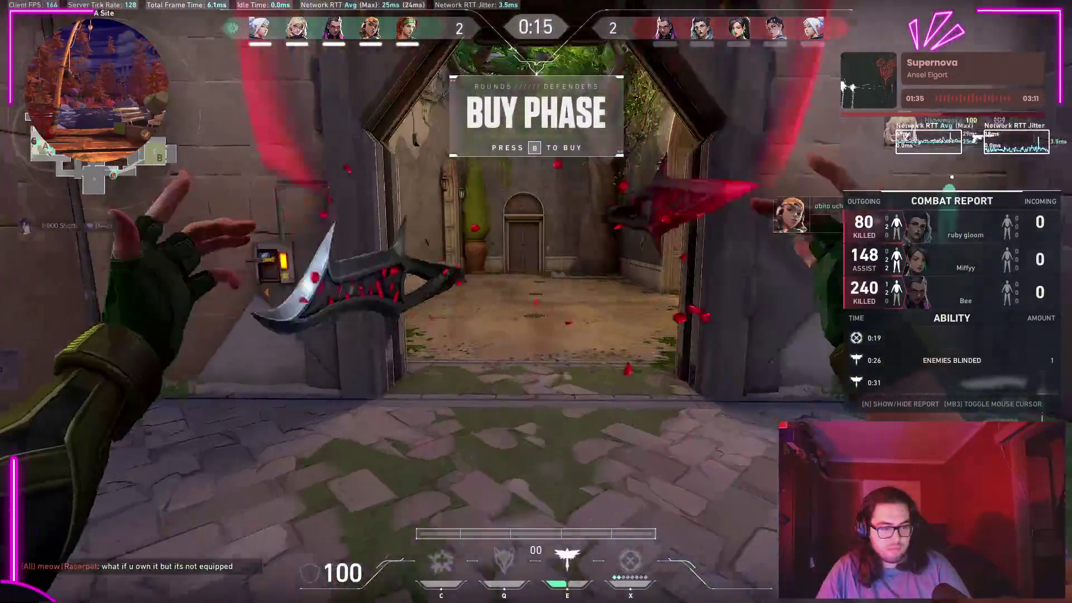
pyautogui.press('Tab')
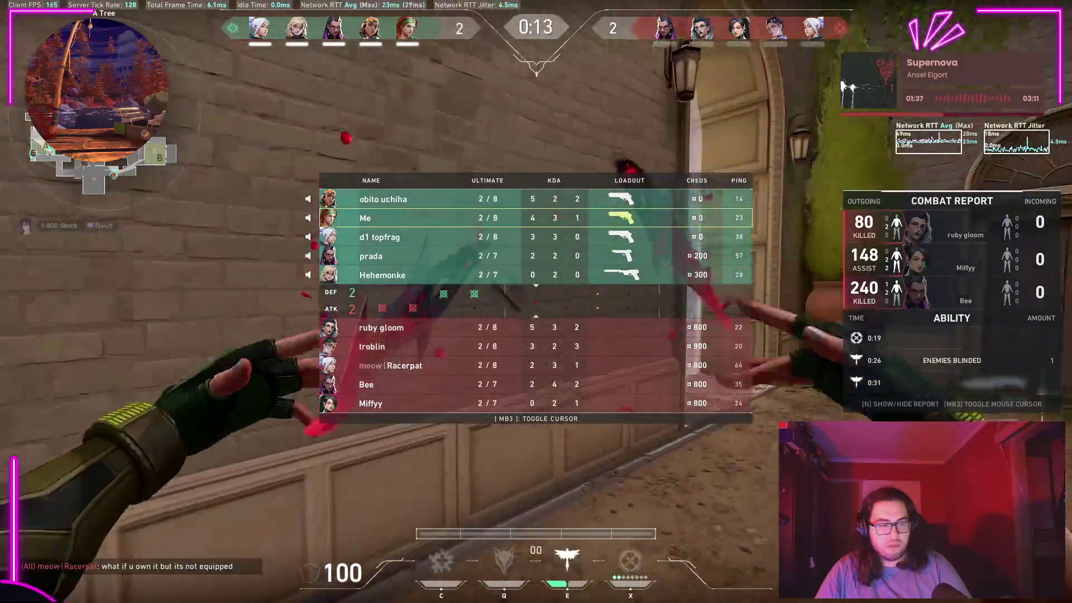
pyautogui.press('Tab')
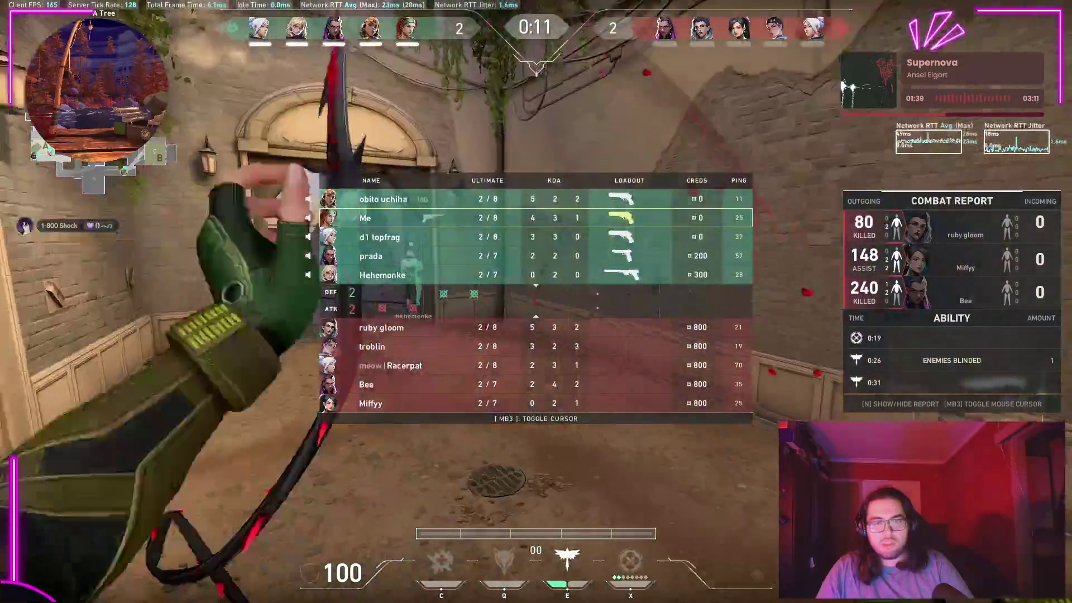
pyautogui.press('2')
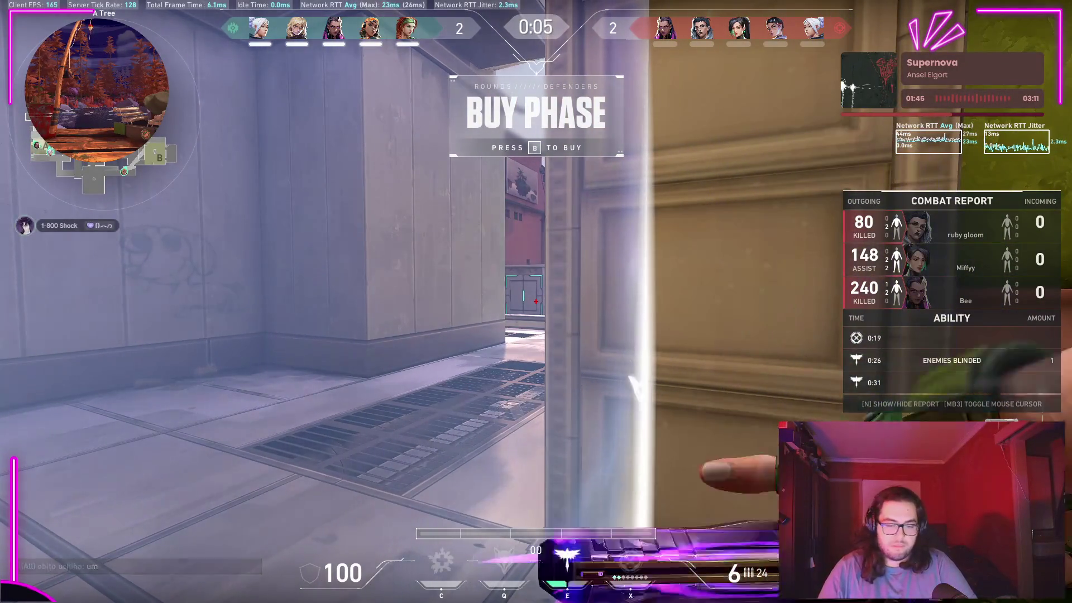
pyautogui.press('Tab')
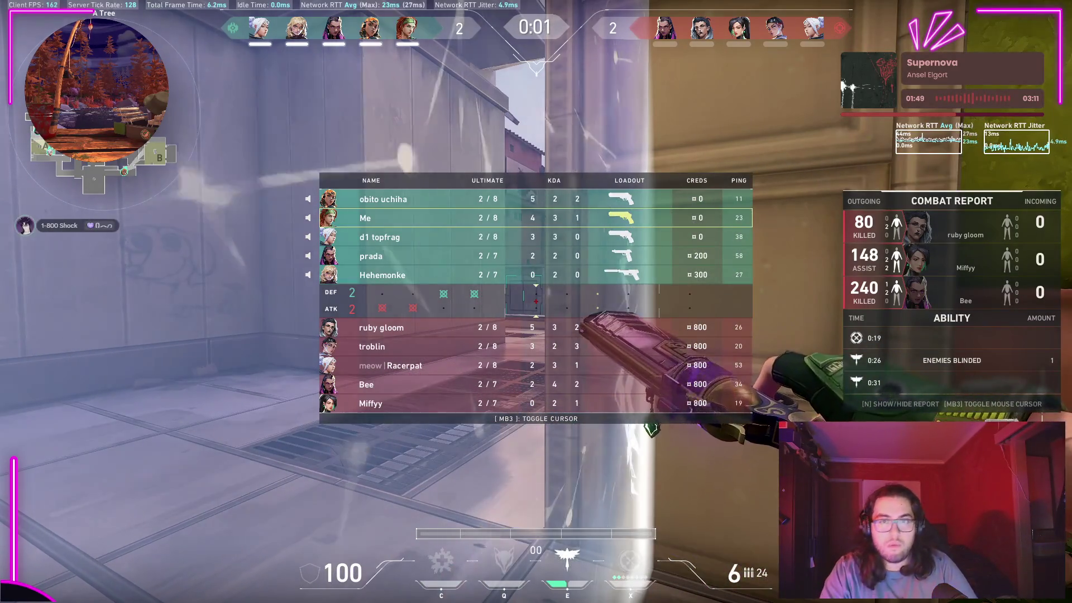
pyautogui.press('Tab')
# Step: Move past Mid Cubby and back through the smoke at A Tree toward A Site
pyautogui.press('w')
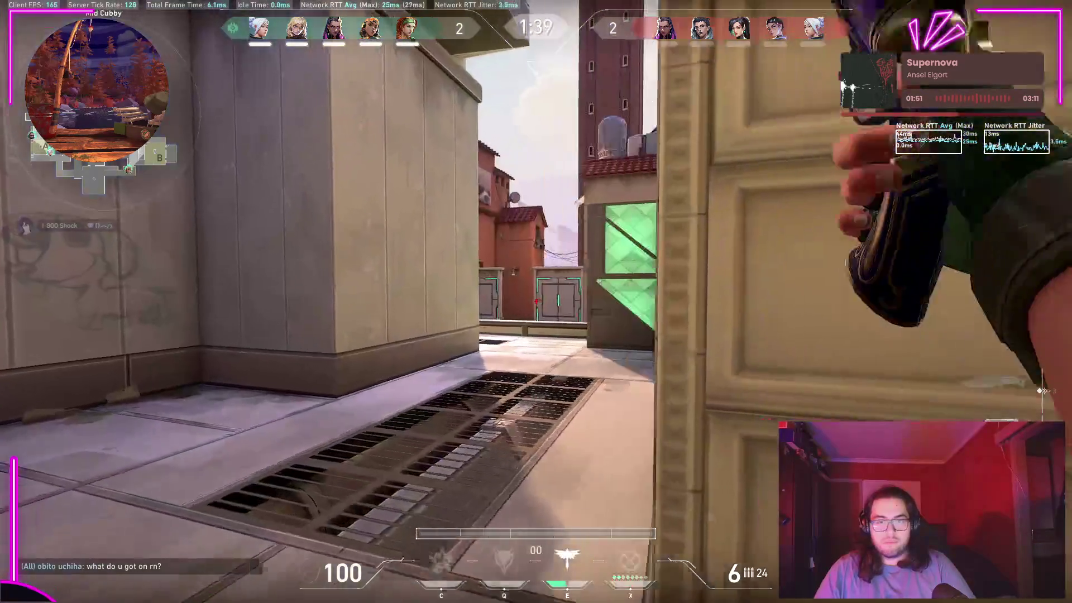
pyautogui.press('w')
pyautogui.press('y')
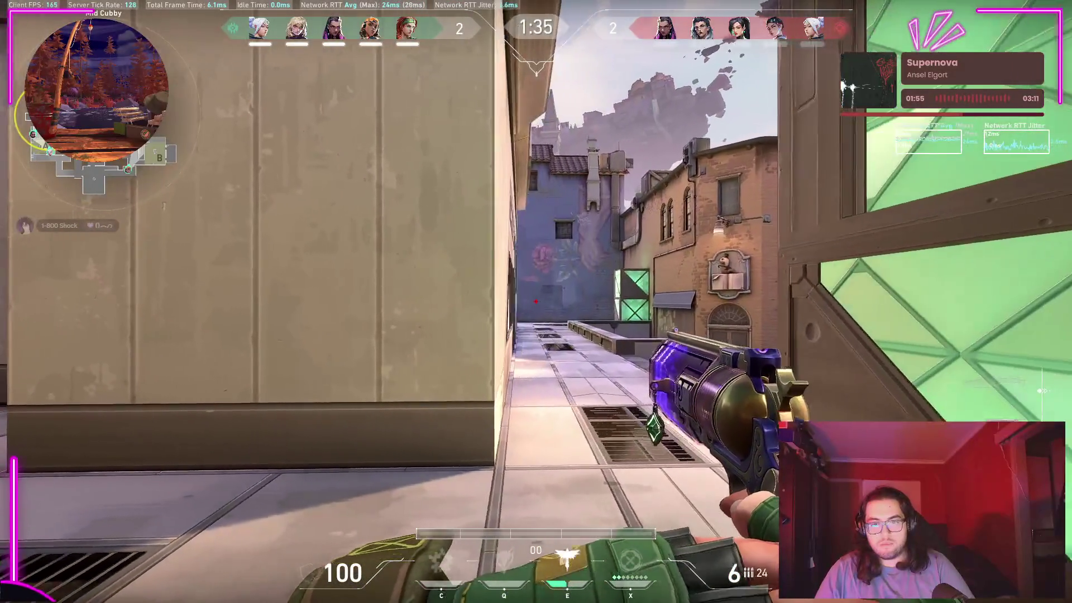
pyautogui.press('3')
pyautogui.press('w')
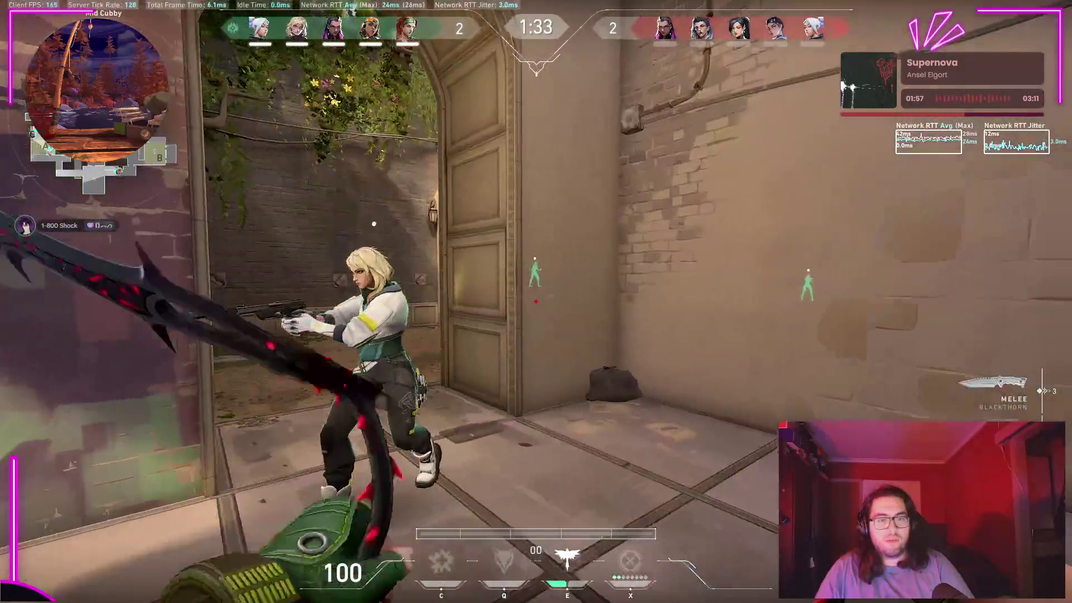
pyautogui.press('2')
pyautogui.press('w')
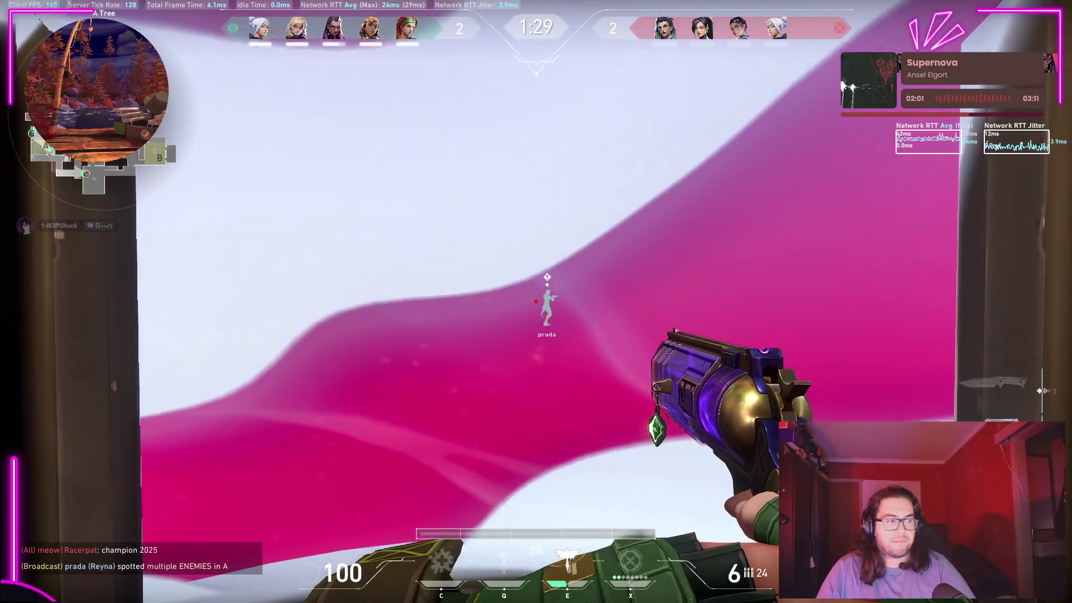
pyautogui.press('y')
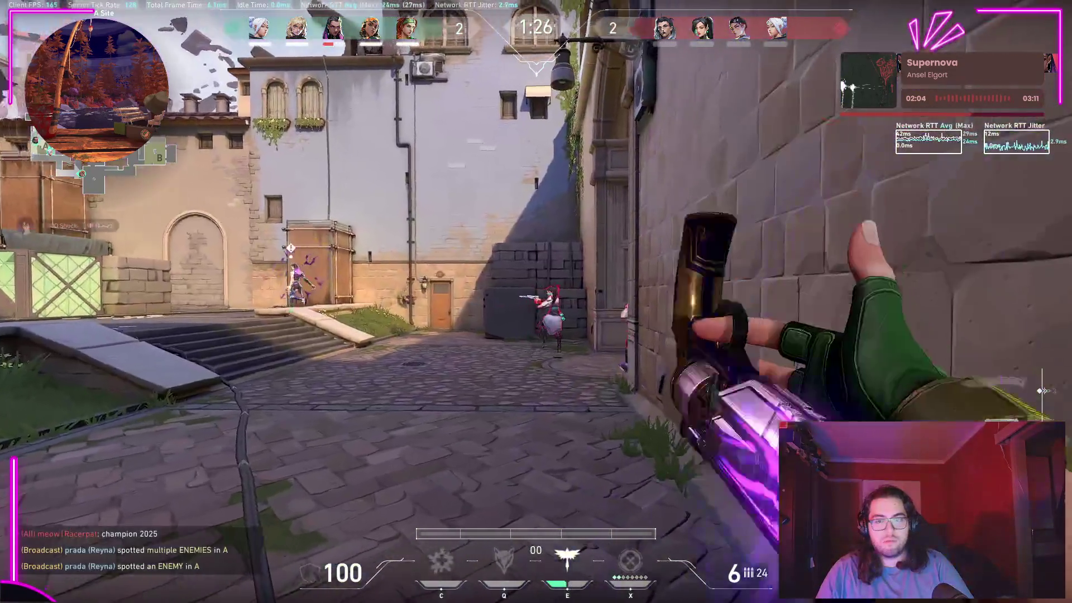
# Step: Shoot the enemies on A Site, killing the spike carrier, then spectate teammates and switch to Unity
pyautogui.click(536, 301)
pyautogui.click(536, 301)
pyautogui.click(536, 301)
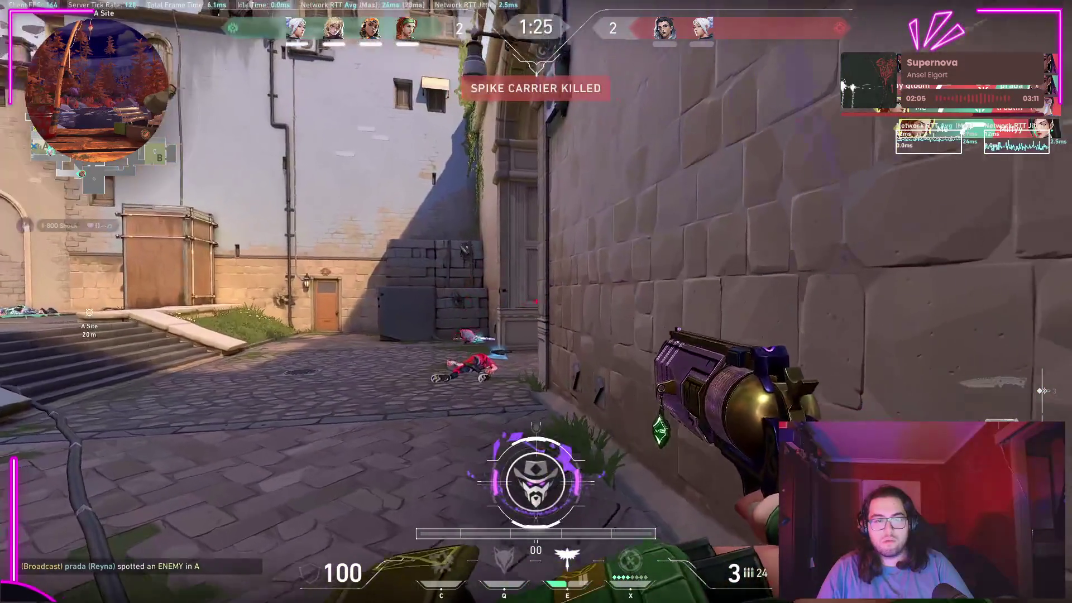
pyautogui.press('y')
pyautogui.click(536, 301)
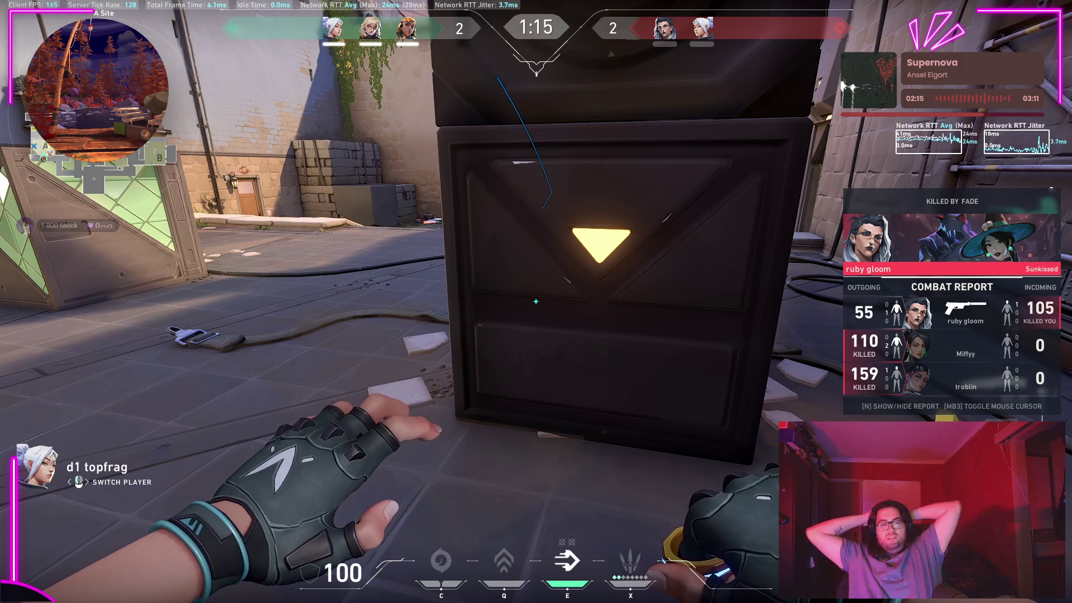
pyautogui.click(536, 302)
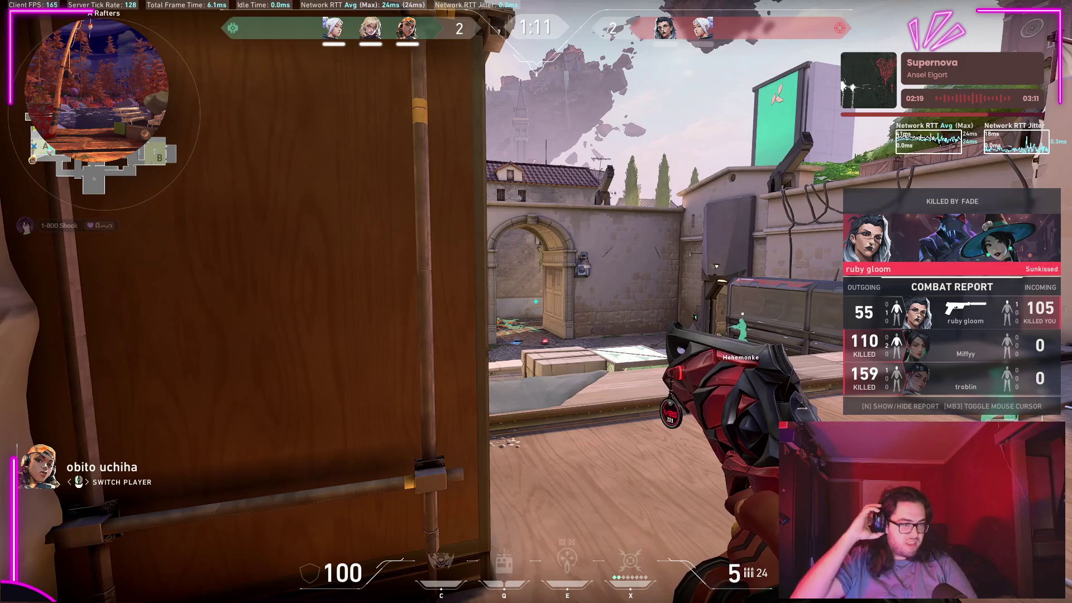
pyautogui.hotkey('alt', 'Tab')
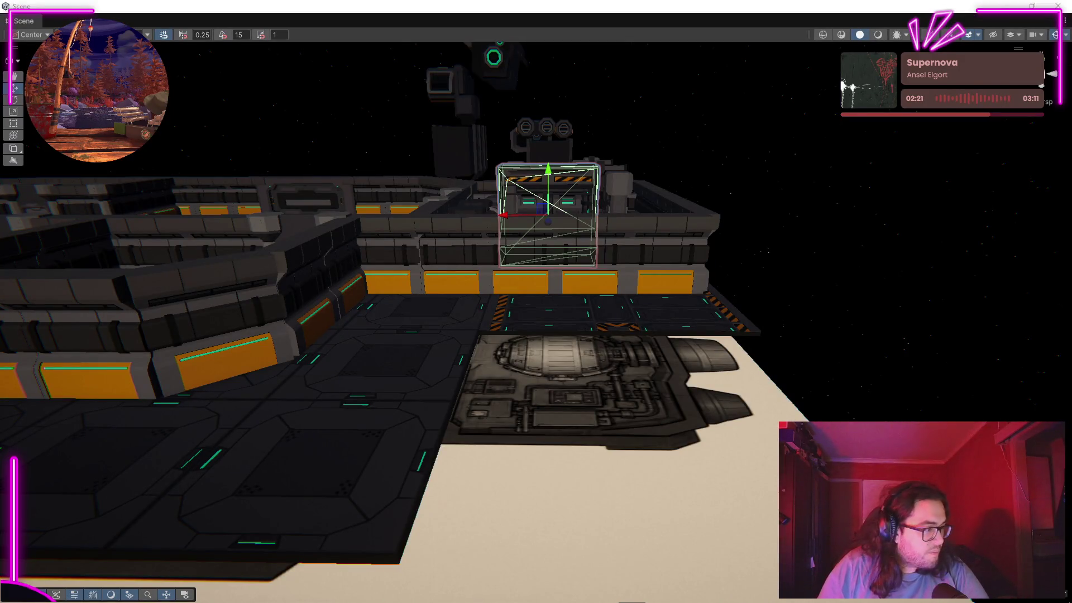
# Step: Move the machinery box back beside a pillar with the Move tool
pyautogui.rightClick(710, 221)
pyautogui.moveTo(710, 221)
pyautogui.mouseDown()
pyautogui.moveTo(744, 74)
pyautogui.moveTo(891, 282)
pyautogui.moveTo(796, 279)
pyautogui.moveTo(926, 283)
pyautogui.moveTo(773, 297)
pyautogui.moveTo(697, 291)
pyautogui.mouseUp()
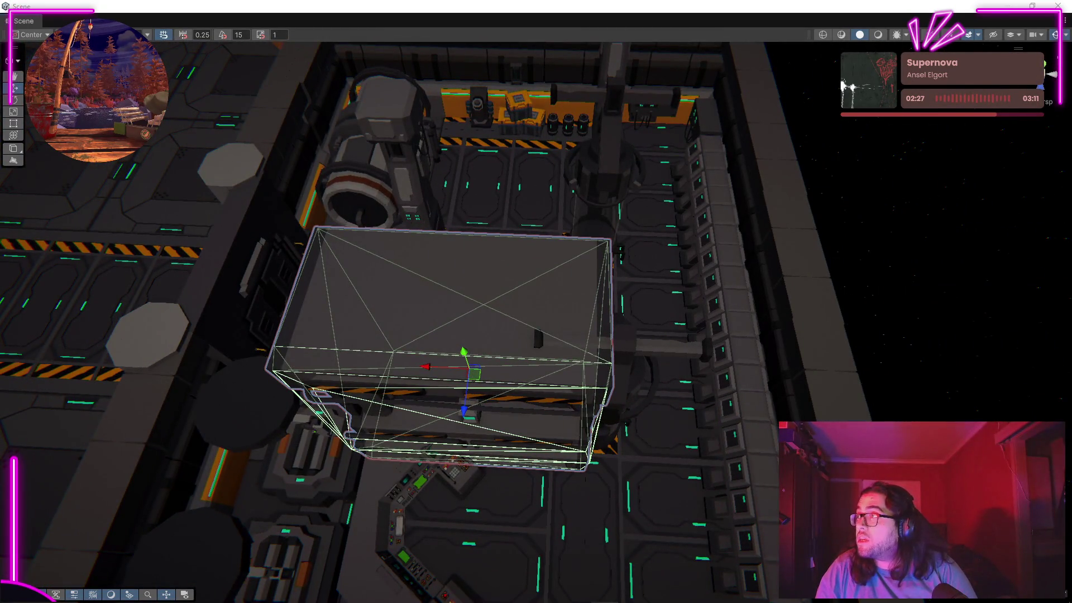
pyautogui.hotkey('ctrl', 'z')
pyautogui.moveTo(726, 279)
pyautogui.mouseDown()
pyautogui.moveTo(748, 274)
pyautogui.moveTo(364, 271)
pyautogui.mouseUp()
pyautogui.scroll(3, 364, 271)
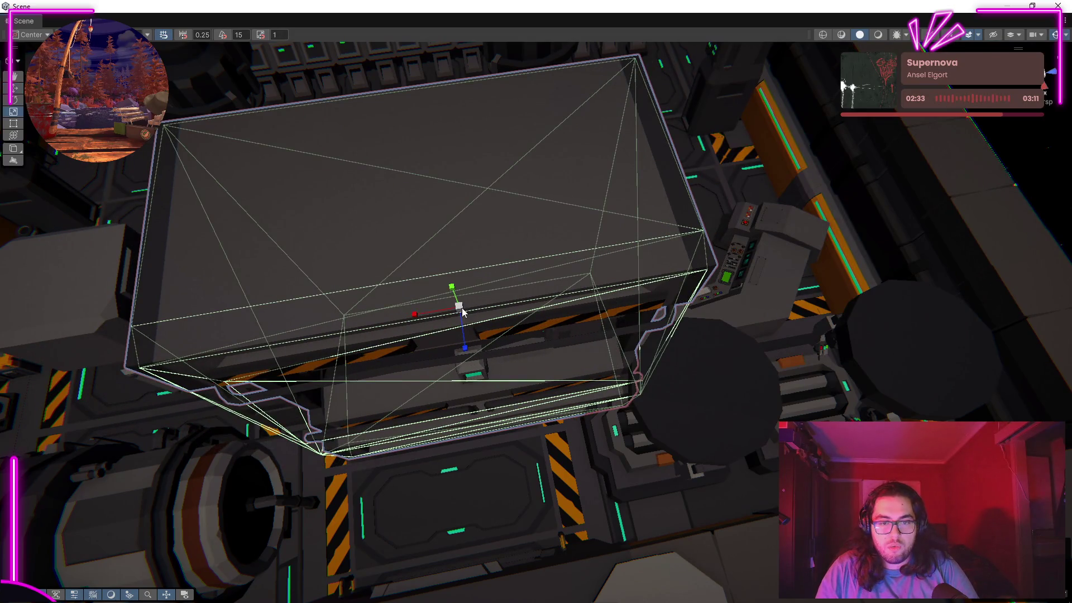
pyautogui.scroll(-5, 463, 311)
pyautogui.scroll(3, 474, 301)
pyautogui.press('e')
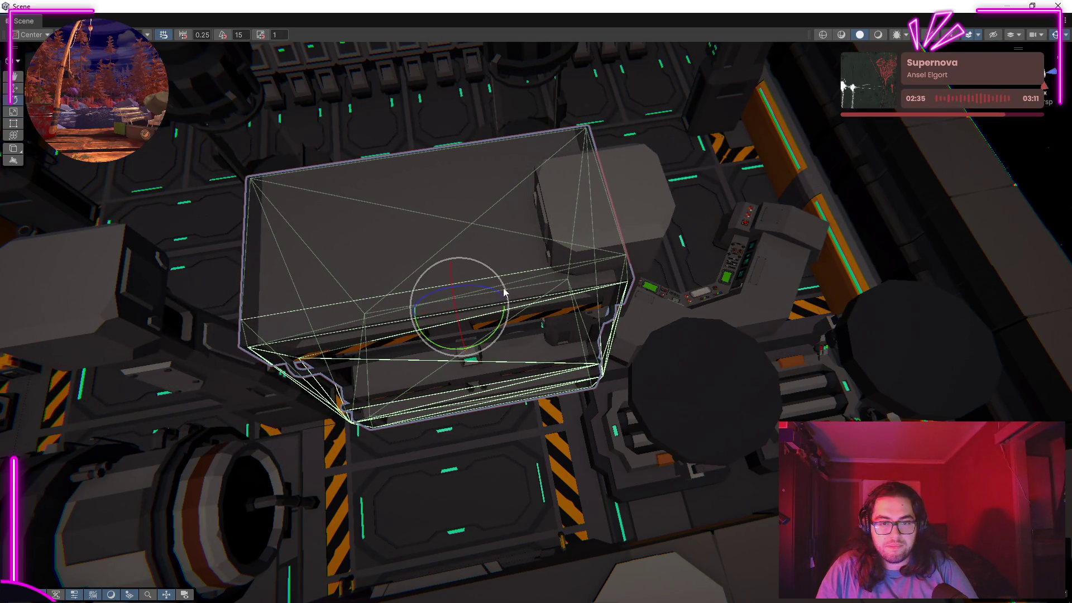
pyautogui.click(21, 87)
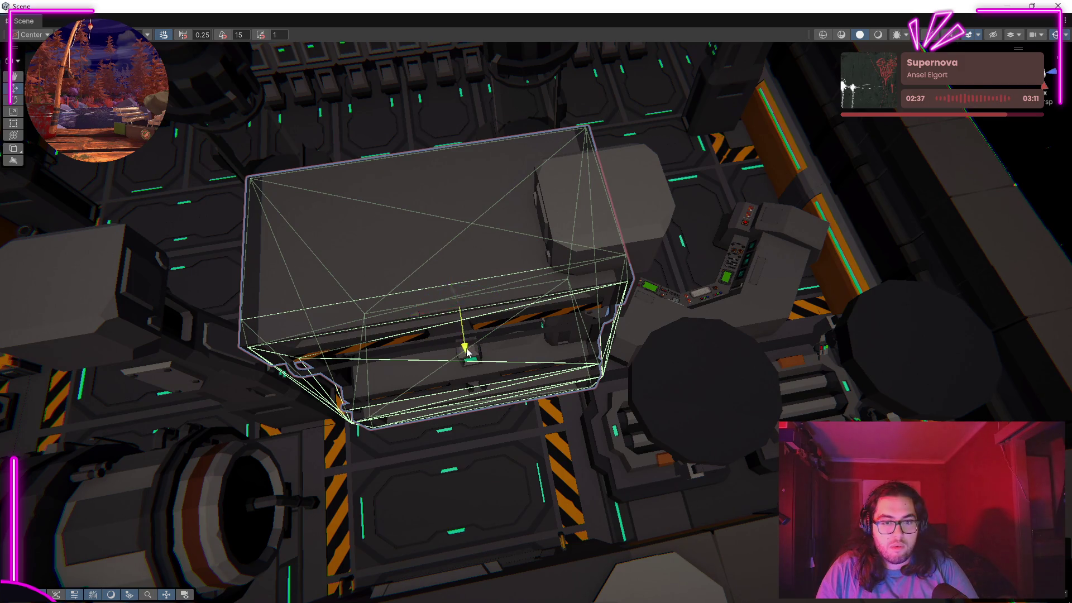
pyautogui.scroll(-3, 467, 351)
pyautogui.moveTo(469, 136); pyautogui.dragTo(445, 46)
pyautogui.scroll(2, 485, 235)
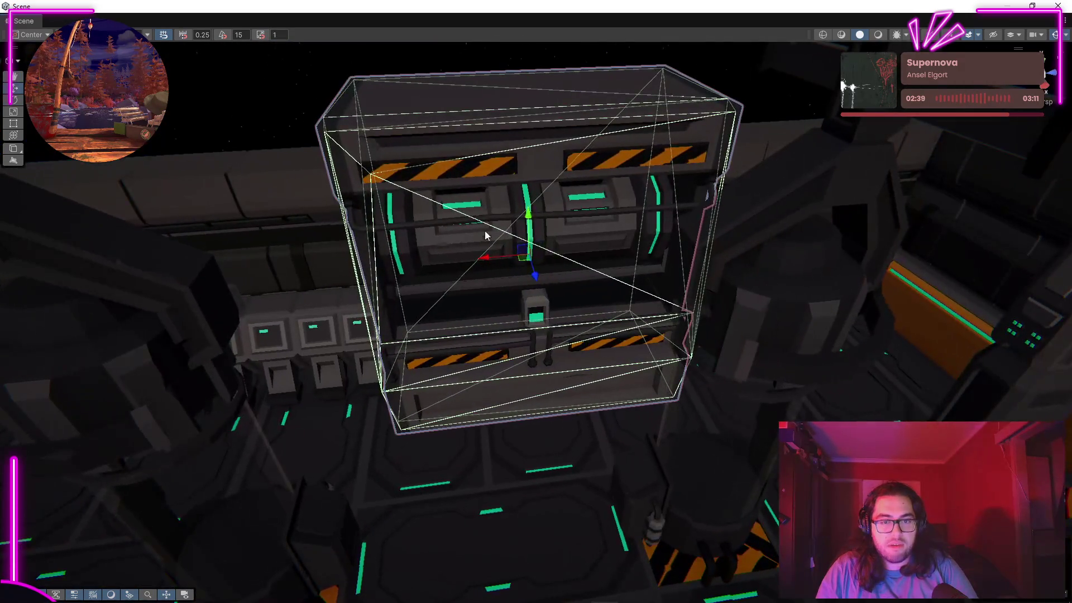
pyautogui.moveTo(485, 235)
pyautogui.mouseDown()
pyautogui.moveTo(605, 268)
pyautogui.moveTo(513, 339)
pyautogui.mouseUp()
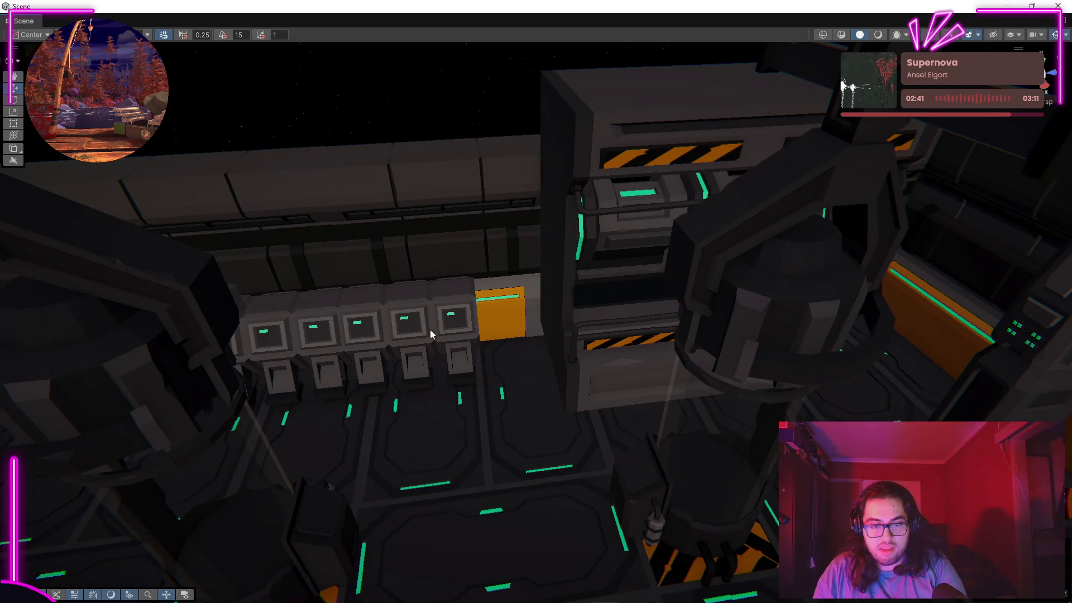
# Step: Shift the tall hazard-striped machine left toward the centre and lower it
pyautogui.click(678, 256)
pyautogui.click(635, 240)
pyautogui.moveTo(656, 257)
pyautogui.mouseDown()
pyautogui.moveTo(430, 277)
pyautogui.moveTo(466, 241)
pyautogui.moveTo(465, 271)
pyautogui.mouseUp()
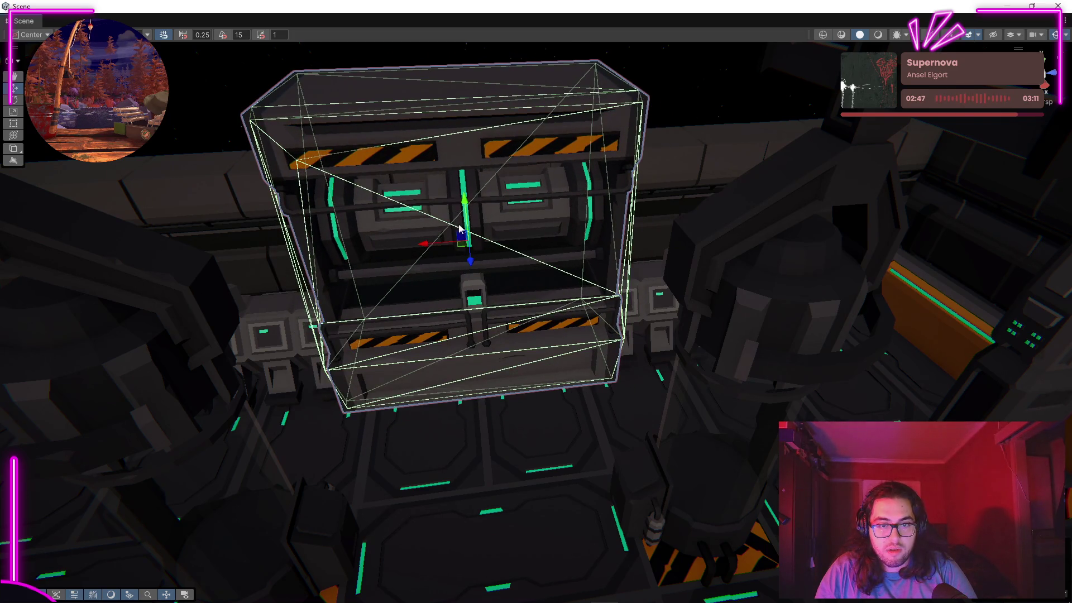
pyautogui.moveTo(467, 208)
pyautogui.mouseDown()
pyautogui.moveTo(472, 299)
pyautogui.moveTo(474, 284)
pyautogui.mouseUp()
pyautogui.scroll(5, 469, 154)
pyautogui.moveTo(562, 227); pyautogui.dragTo(562, 147)
pyautogui.press('w')
pyautogui.hotkey('alt', 'Tab')
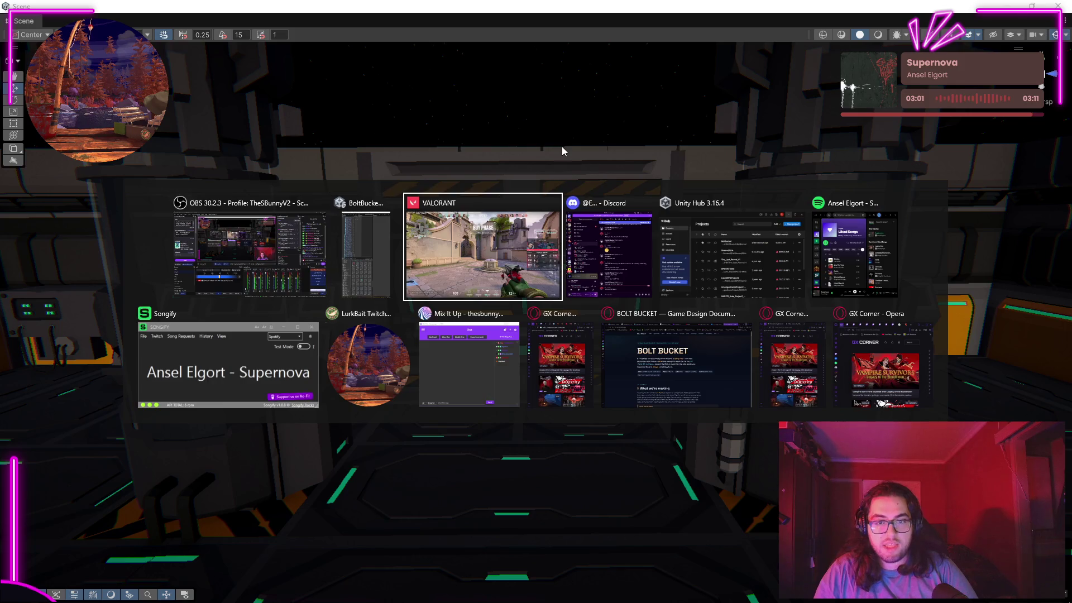
# Step: In Valorant's buy menu, sell back Trailblazer and buy Light Armor
pyautogui.press('3')
pyautogui.press('b')
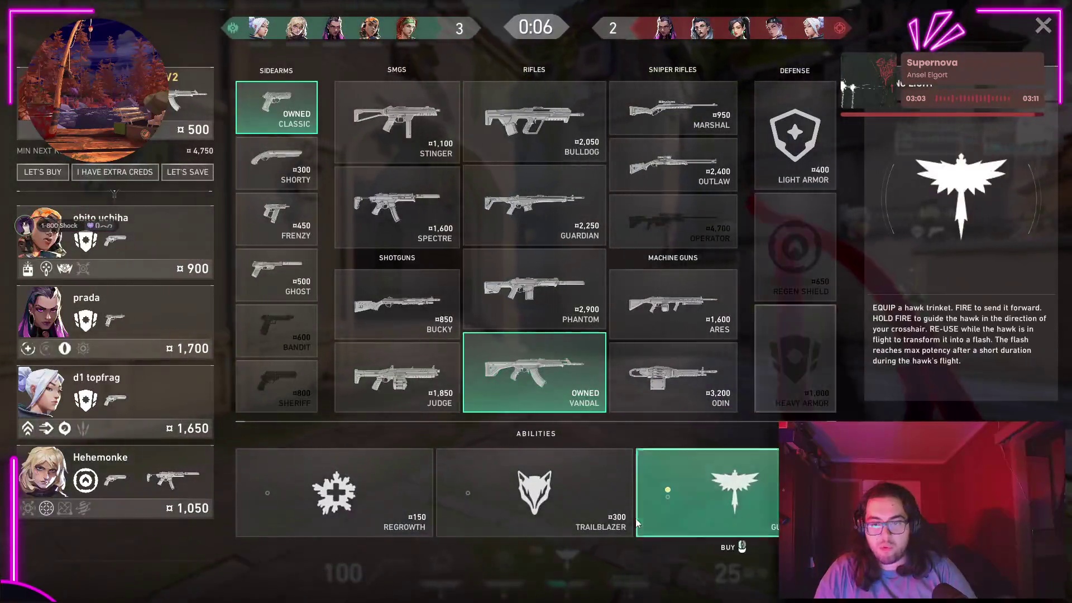
pyautogui.rightClick(534, 491)
pyautogui.click(794, 134)
pyautogui.hotkey('alt', 'Tab')
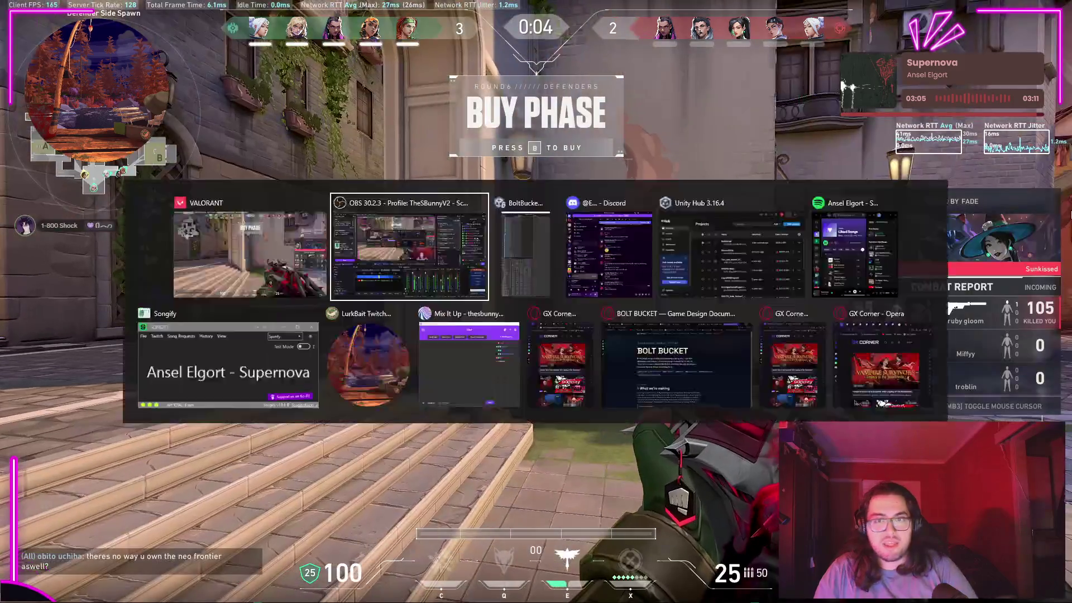
# Step: Back in Unity, clear the scene selection and fly the view closer
pyautogui.hotkey('alt', 'Tab')
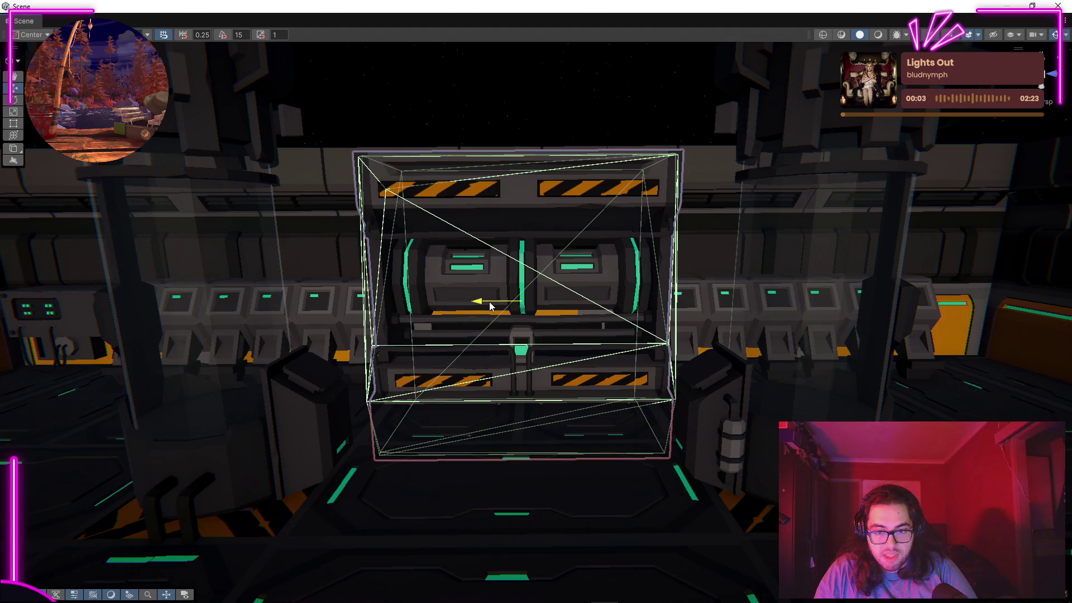
pyautogui.click(540, 107)
pyautogui.moveTo(541, 107)
pyautogui.mouseDown()
pyautogui.moveTo(554, 172)
pyautogui.moveTo(546, 168)
pyautogui.mouseUp()
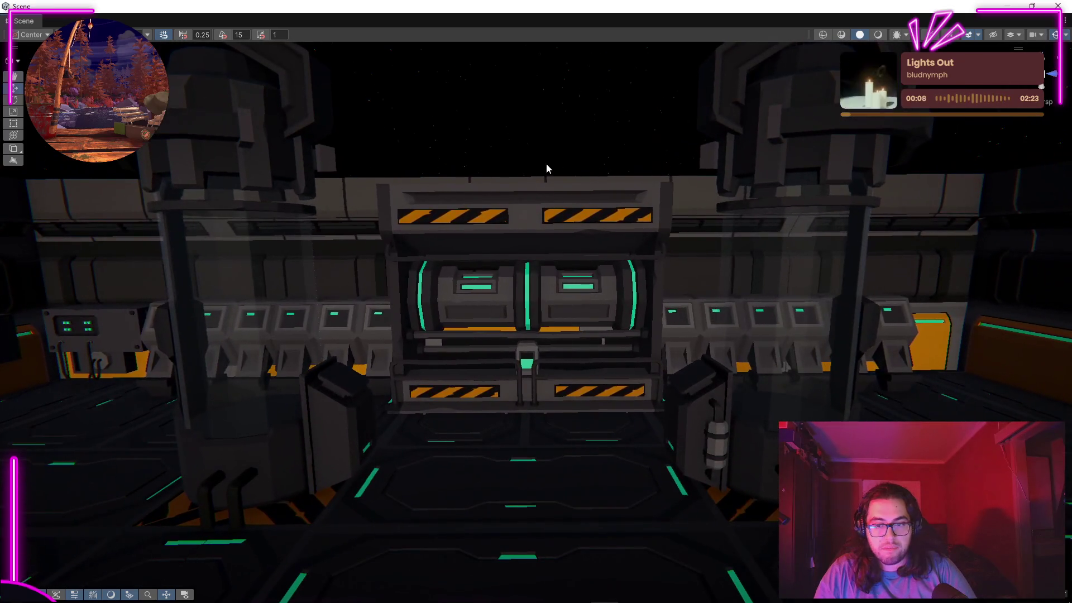
pyautogui.hotkey('alt', 'Tab')
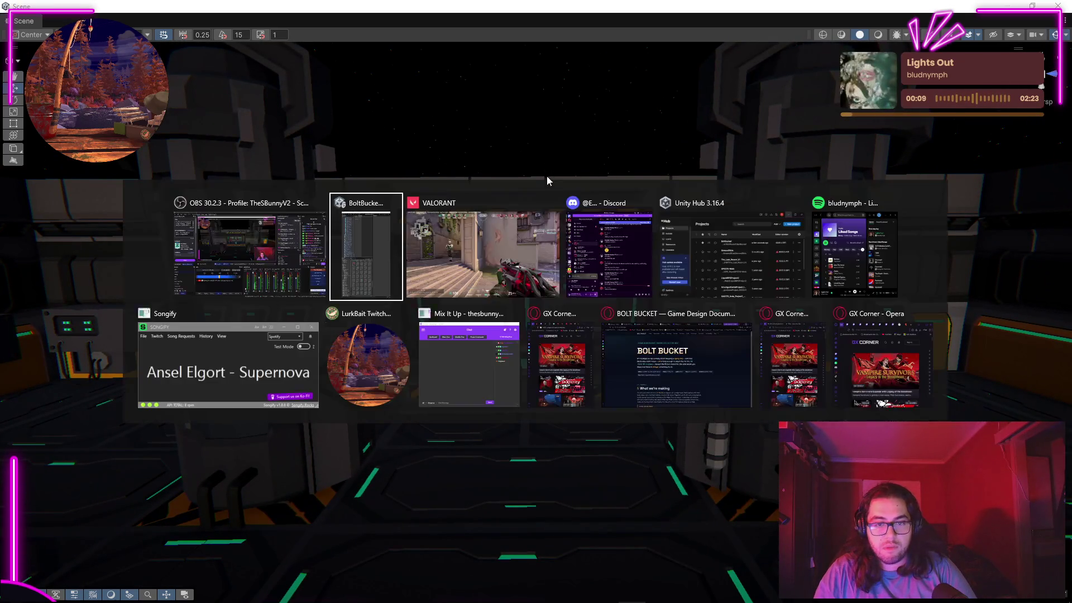
# Step: Swap weapons, throw an ability, and send Skye's Guiding Light hawk, popping it as a flash
pyautogui.press('3')
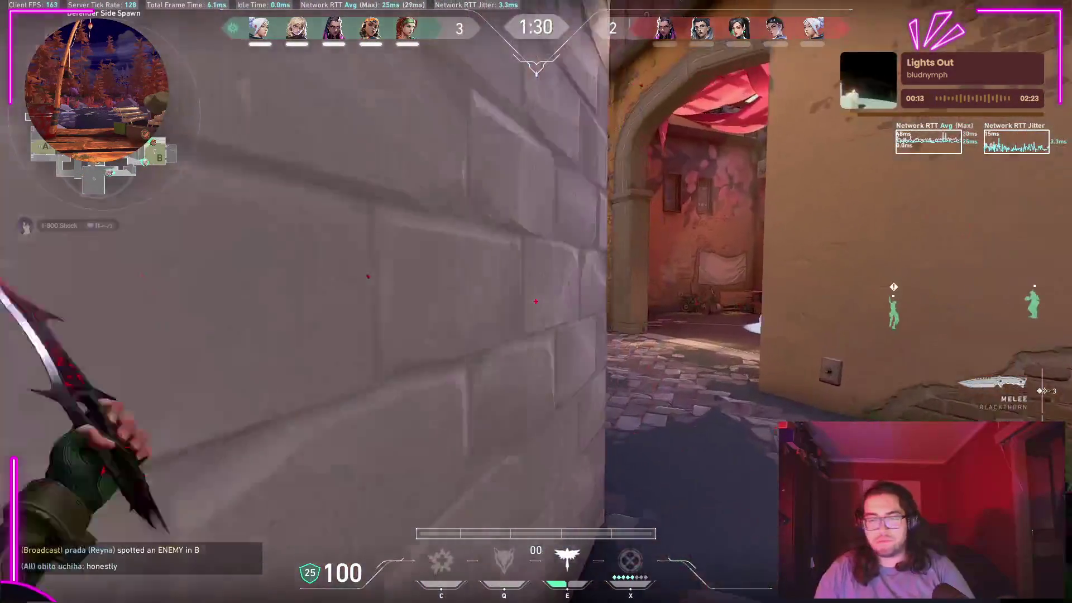
pyautogui.press('1')
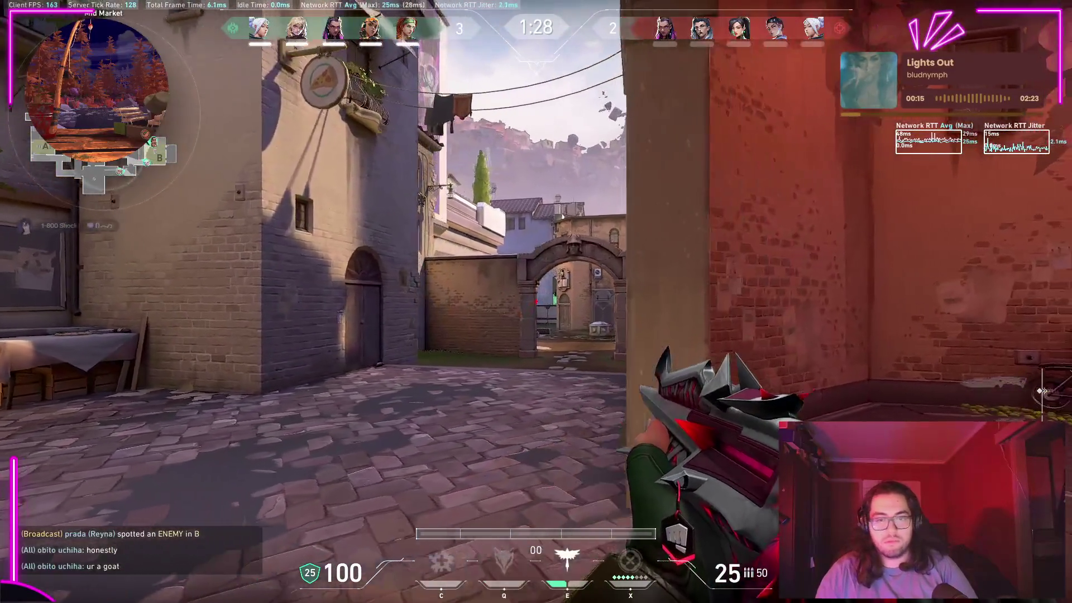
pyautogui.press('c')
pyautogui.click(536, 301)
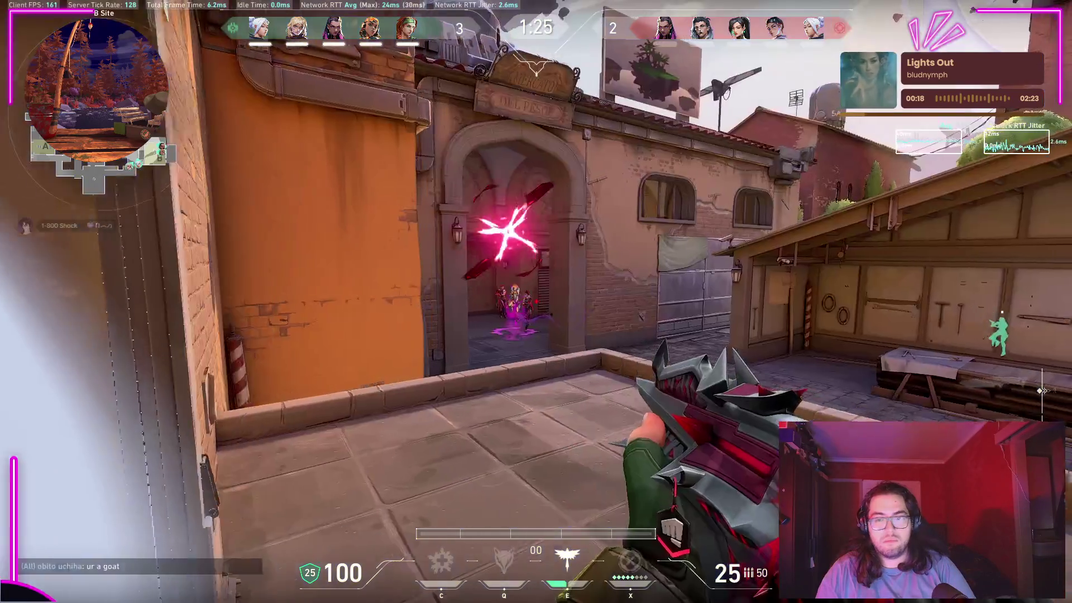
pyautogui.click(536, 301)
pyautogui.click(535, 301)
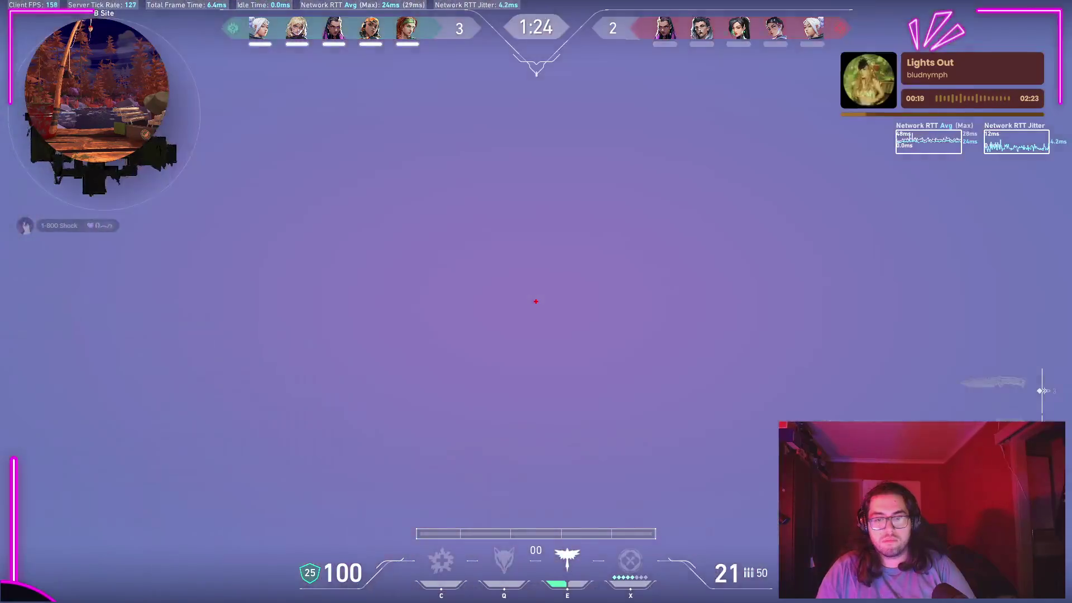
pyautogui.press('e')
pyautogui.click(535, 302)
pyautogui.press('e')
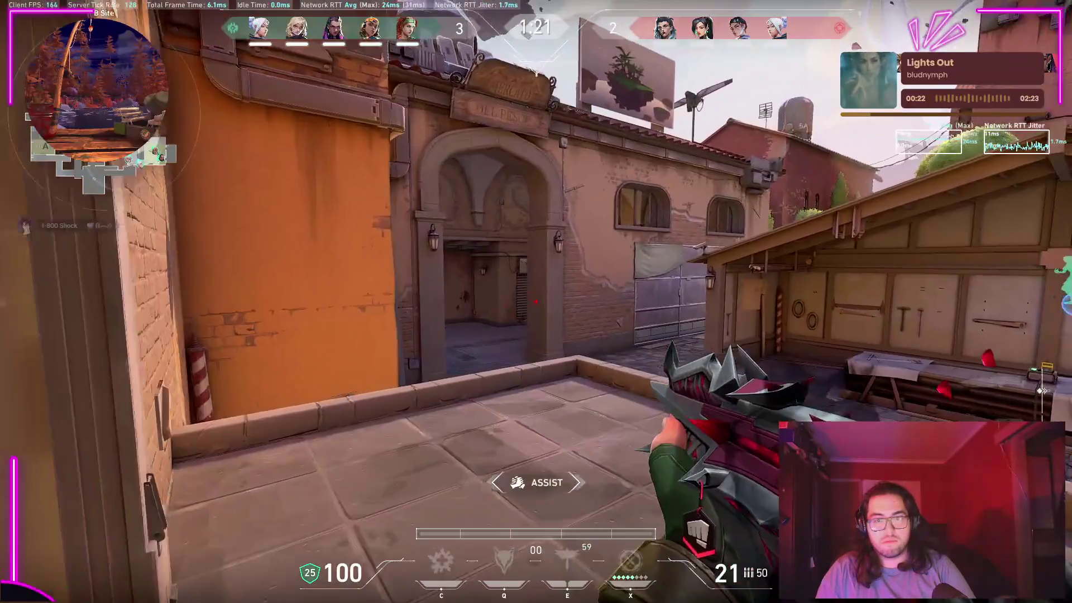
# Step: Fire the rifle at the enemy in the doorway, then briefly check Unity and return
pyautogui.click(536, 302)
pyautogui.click(536, 302)
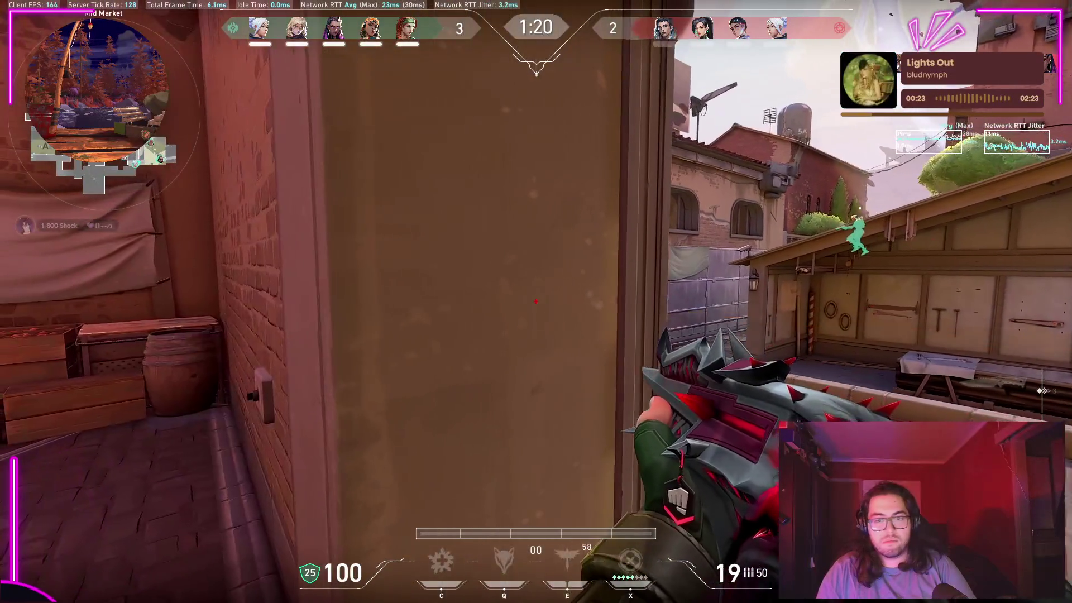
pyautogui.click(536, 302)
pyautogui.click(536, 301)
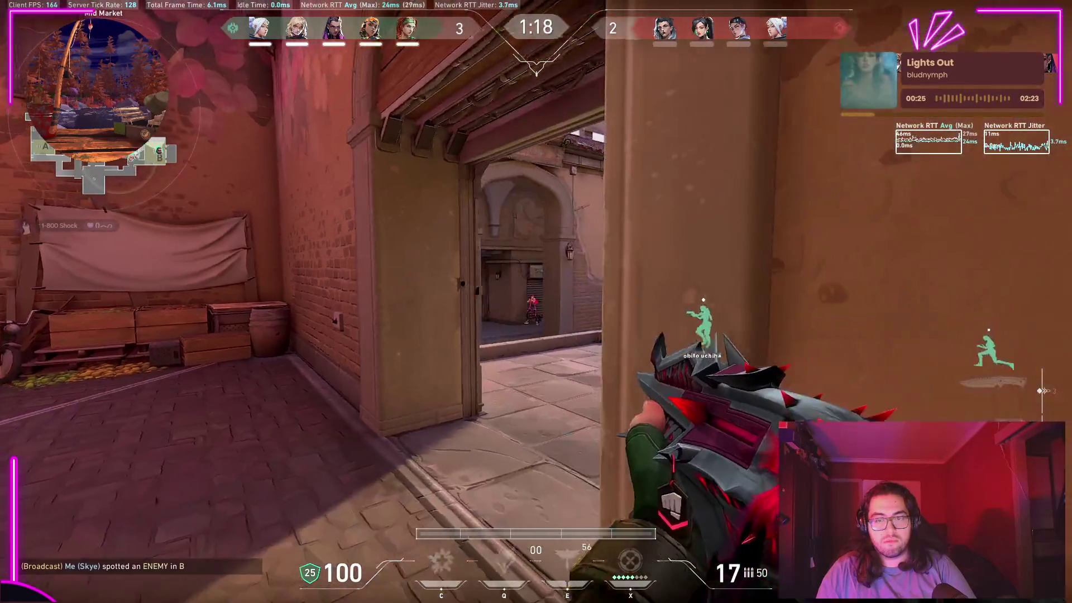
pyautogui.click(536, 302)
pyautogui.click(536, 301)
pyautogui.click(536, 301)
pyautogui.click(536, 302)
pyautogui.click(536, 302)
pyautogui.click(535, 301)
pyautogui.click(536, 301)
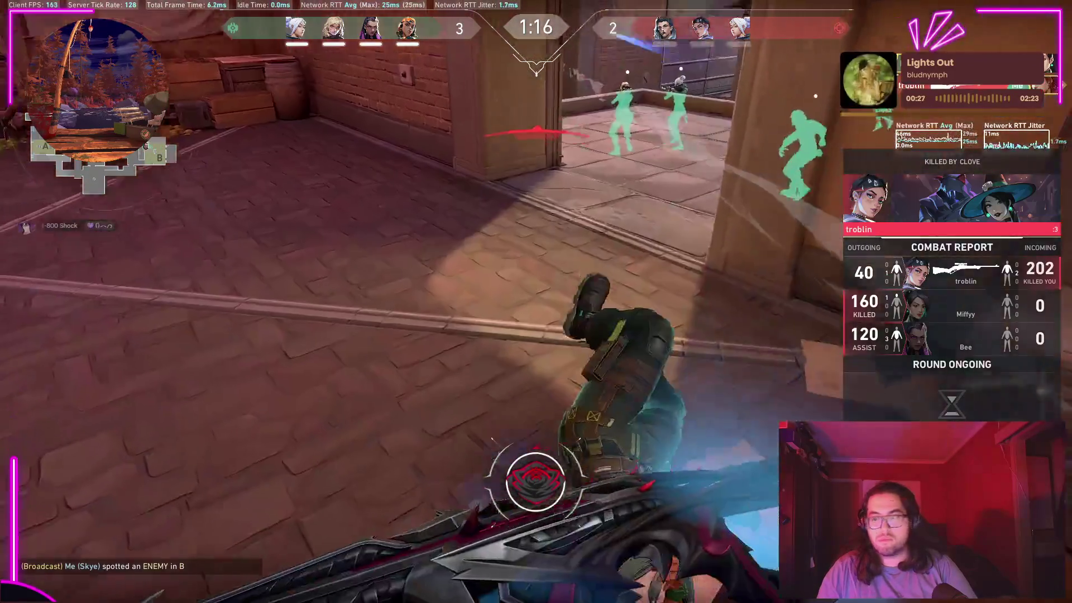
pyautogui.hotkey('alt', 'Tab')
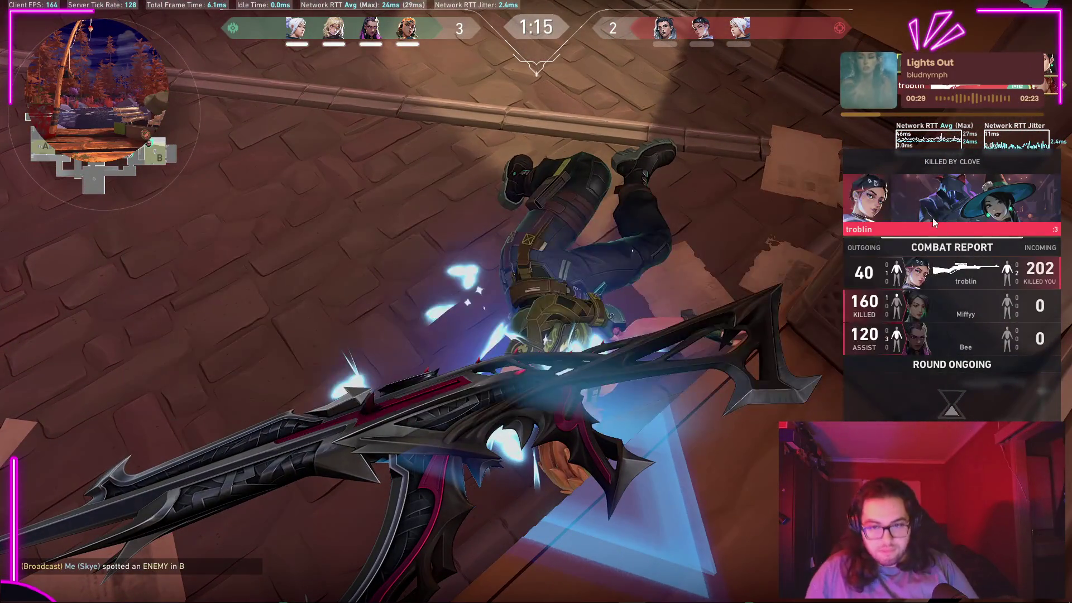
pyautogui.hotkey('alt', 'Tab')
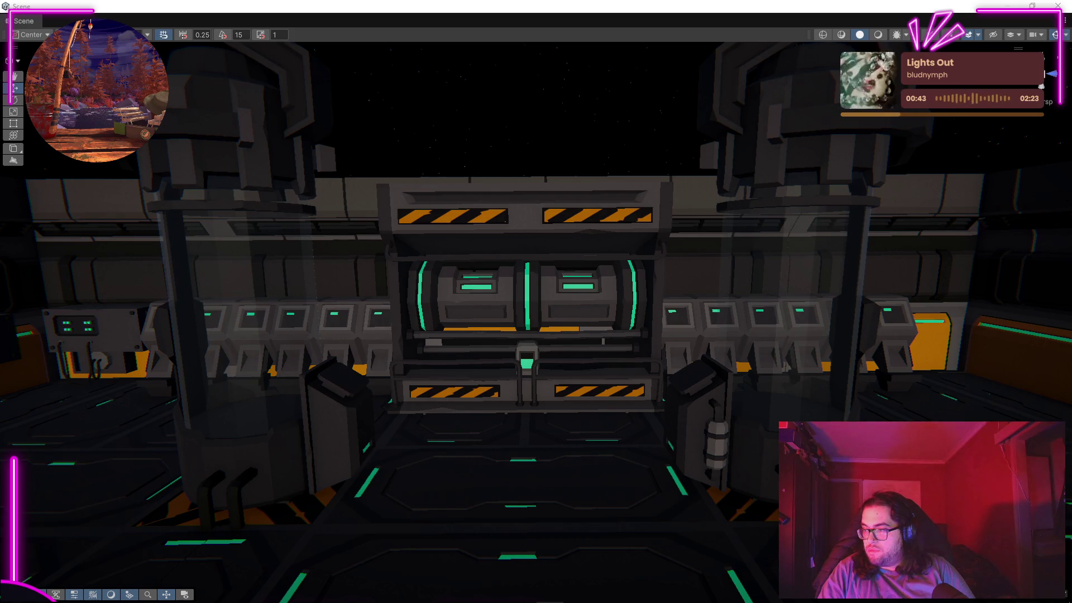
pyautogui.hotkey('alt', 'Tab')
pyautogui.hotkey('alt', 'Tab')
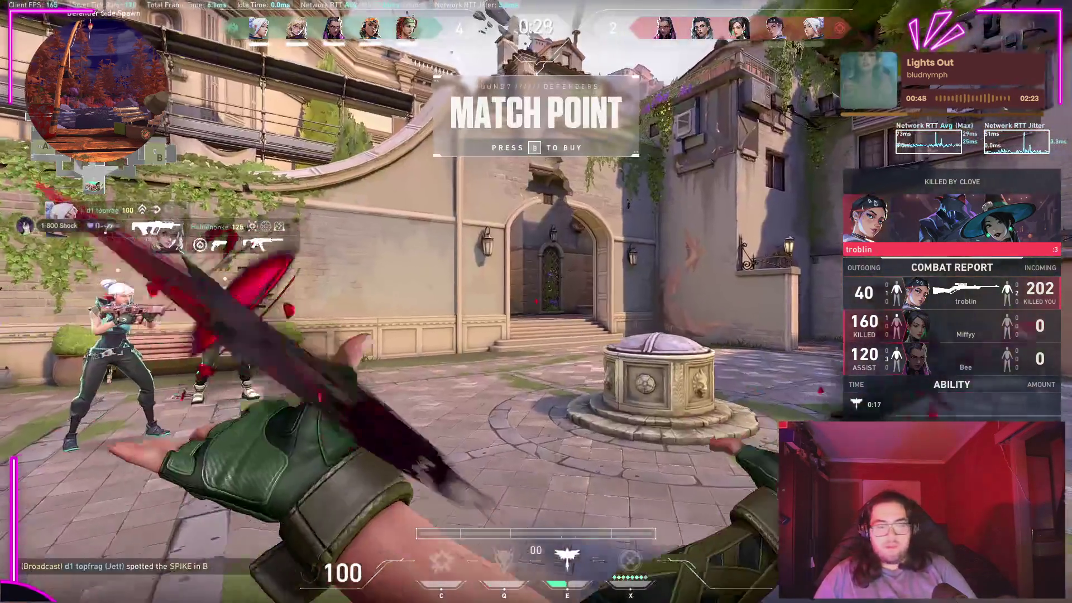
# Step: Buy the Vandal, Heavy Armor, Guiding Light and Trailblazer for the round
pyautogui.press('b')
pyautogui.click(535, 371)
pyautogui.click(795, 363)
pyautogui.click(735, 492)
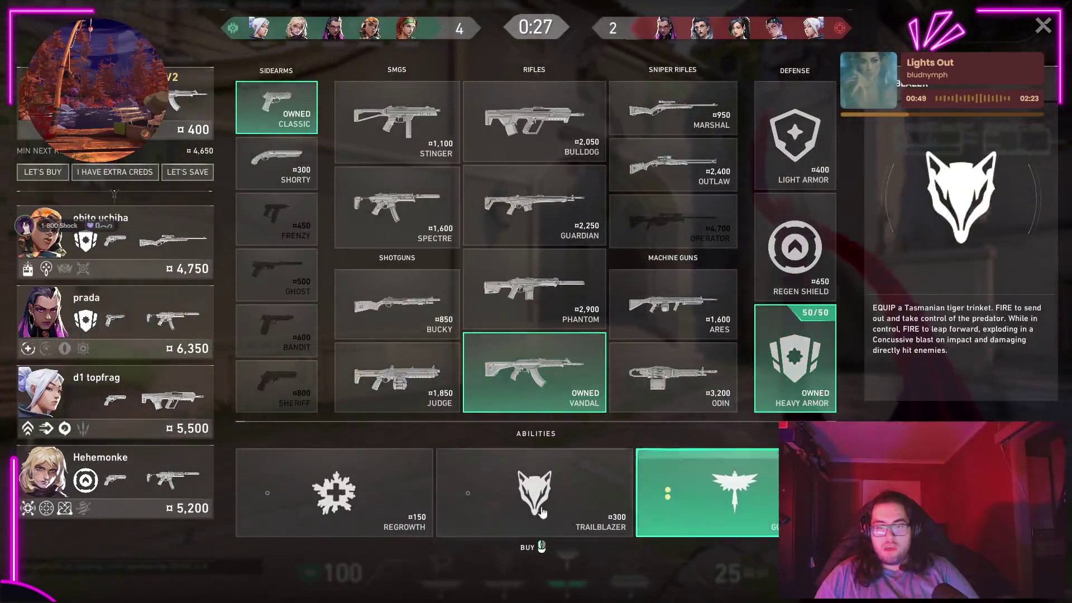
pyautogui.click(534, 491)
pyautogui.press('b')
pyautogui.press('Tab')
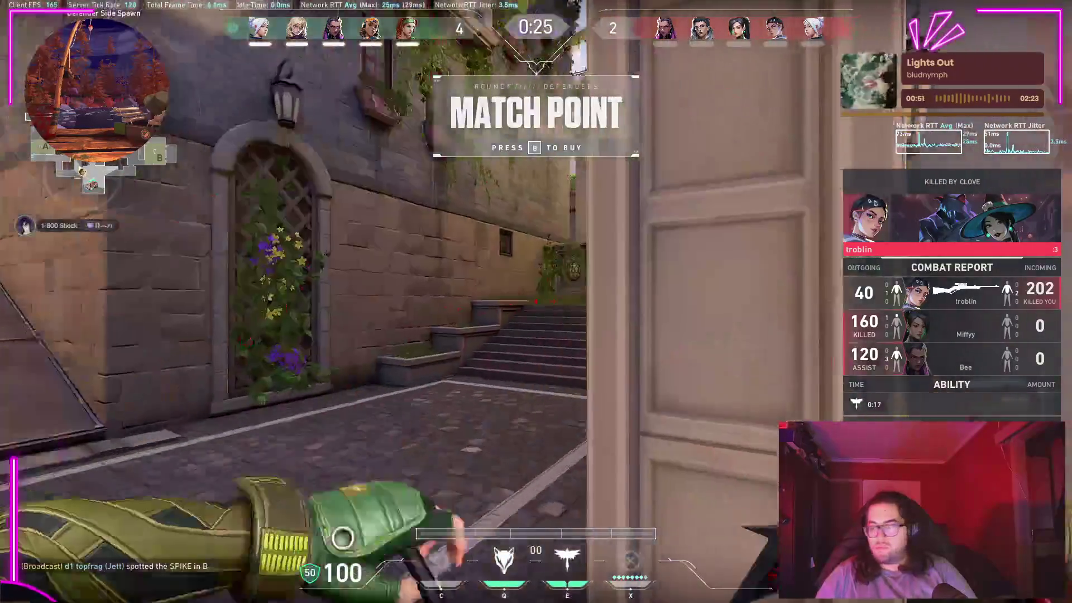
pyautogui.press('y')
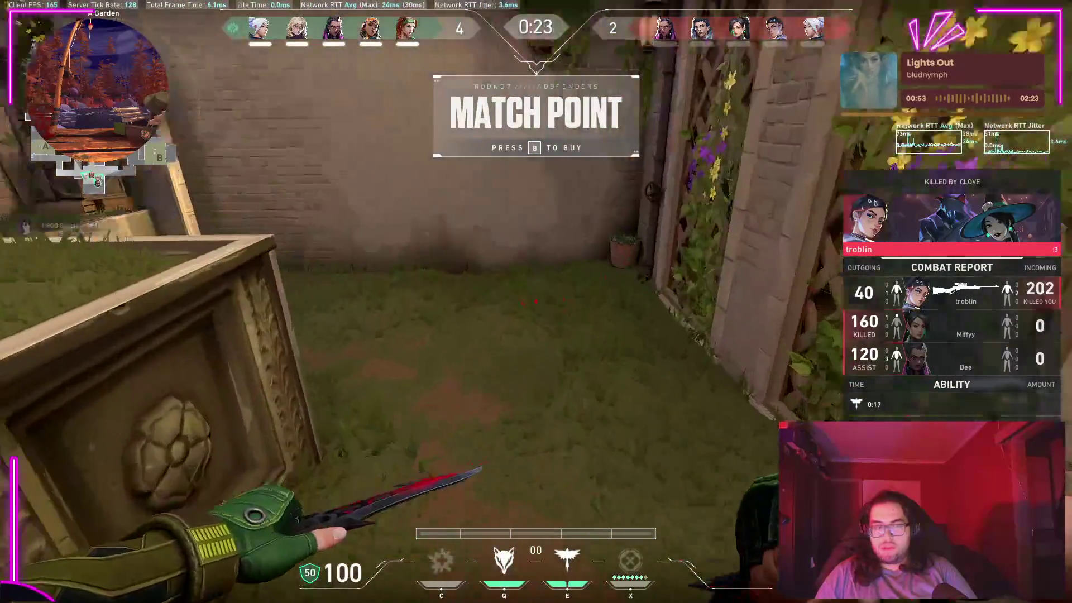
# Step: Walk through the garden archway and A Tree courtyard onto Mid Catwalk, inspecting the knife
pyautogui.press('w')
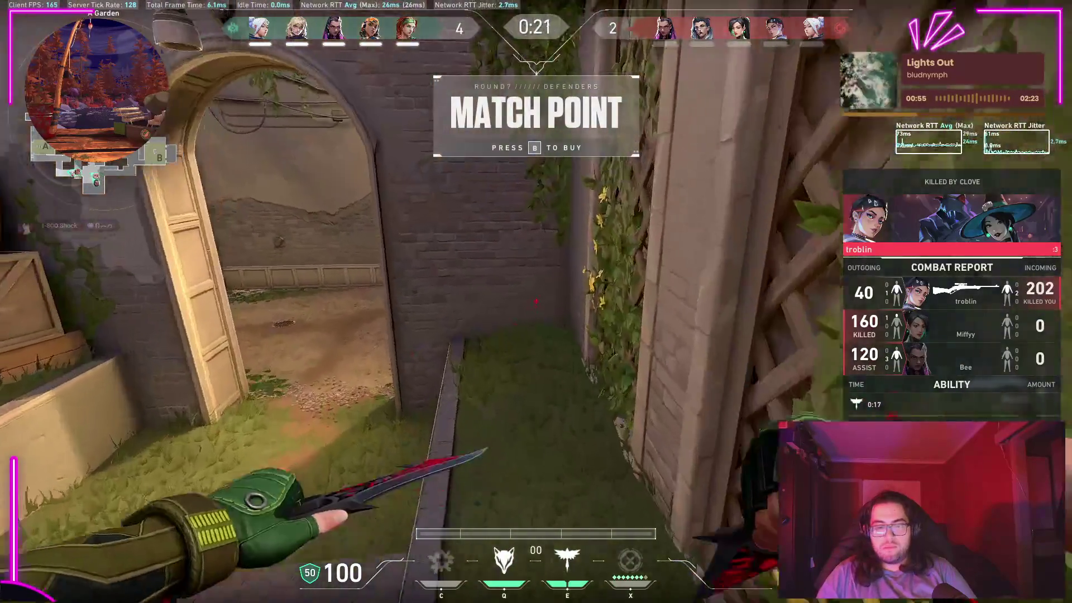
pyautogui.press('y')
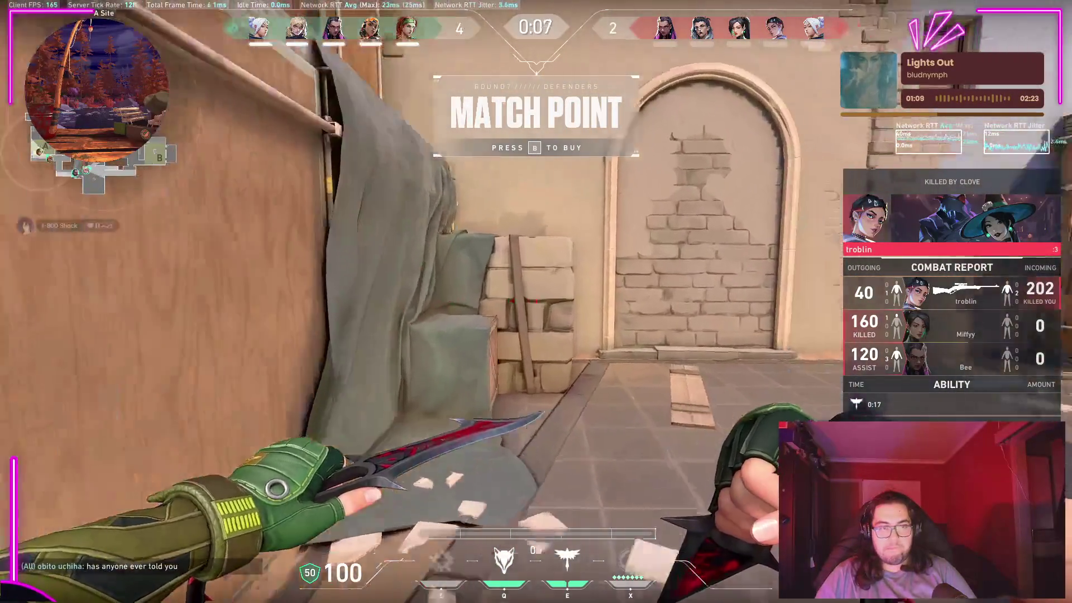
pyautogui.press('y')
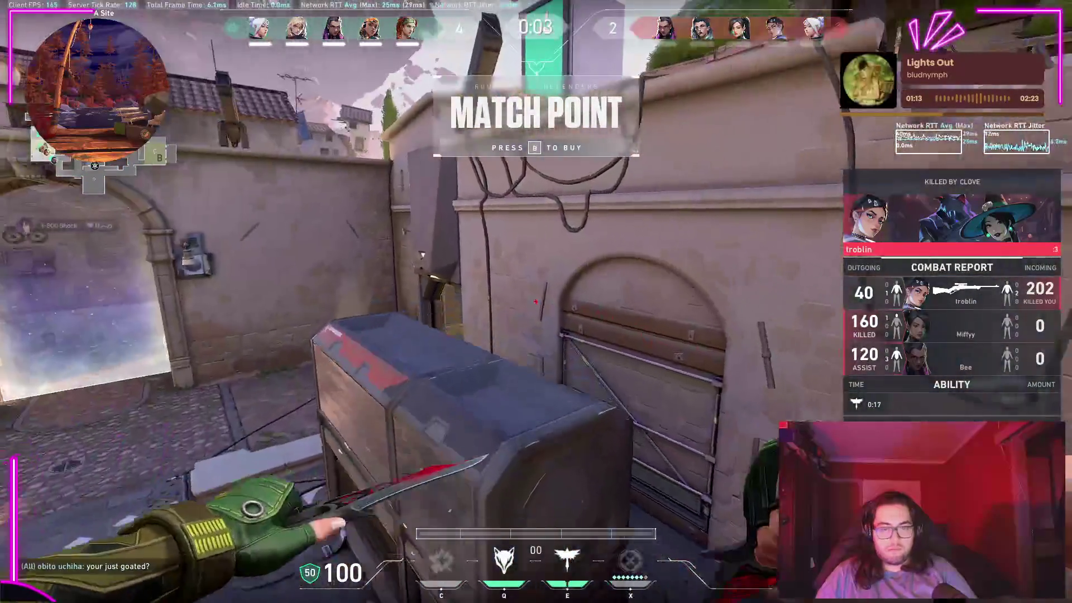
pyautogui.press('3')
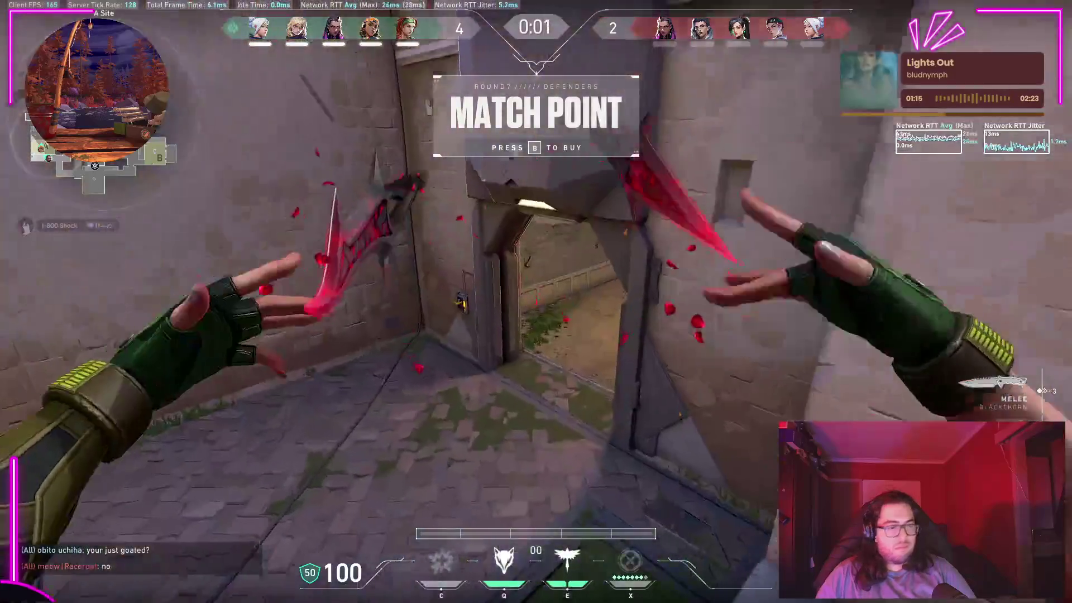
pyautogui.press('w')
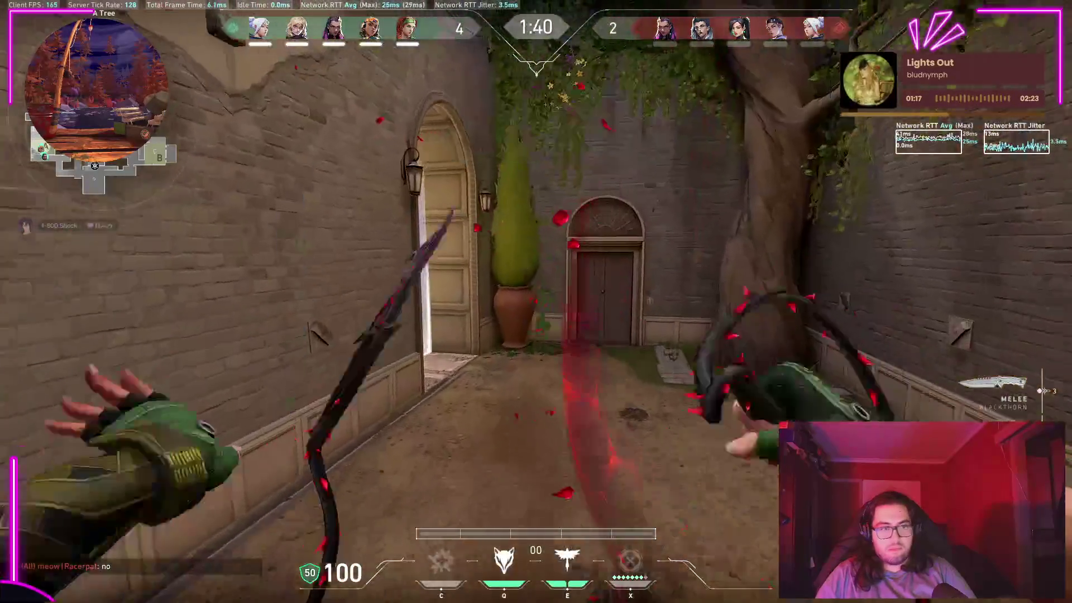
pyautogui.press('y')
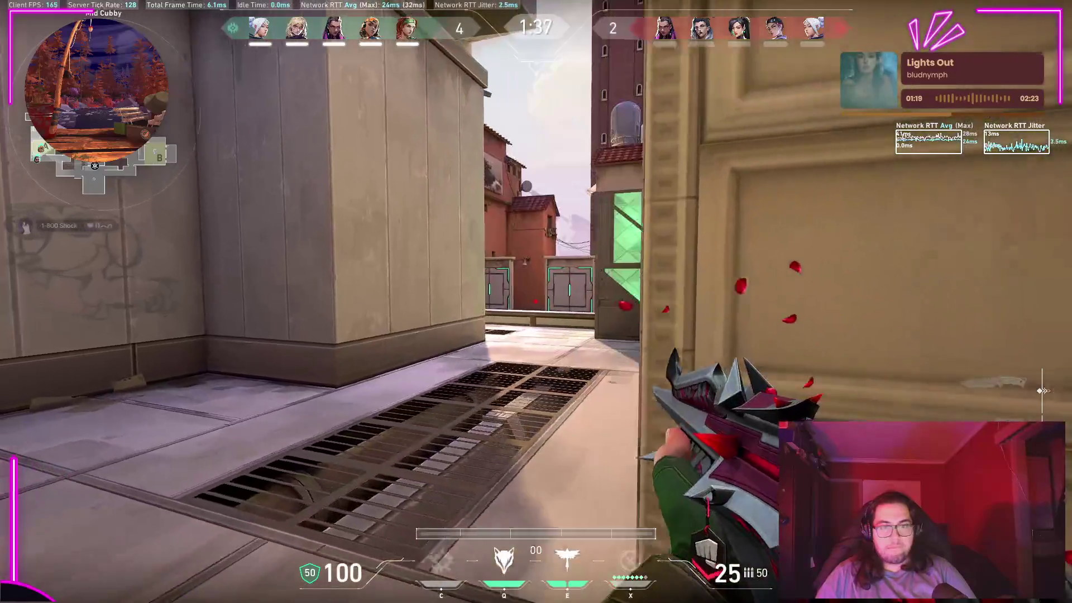
pyautogui.press('w')
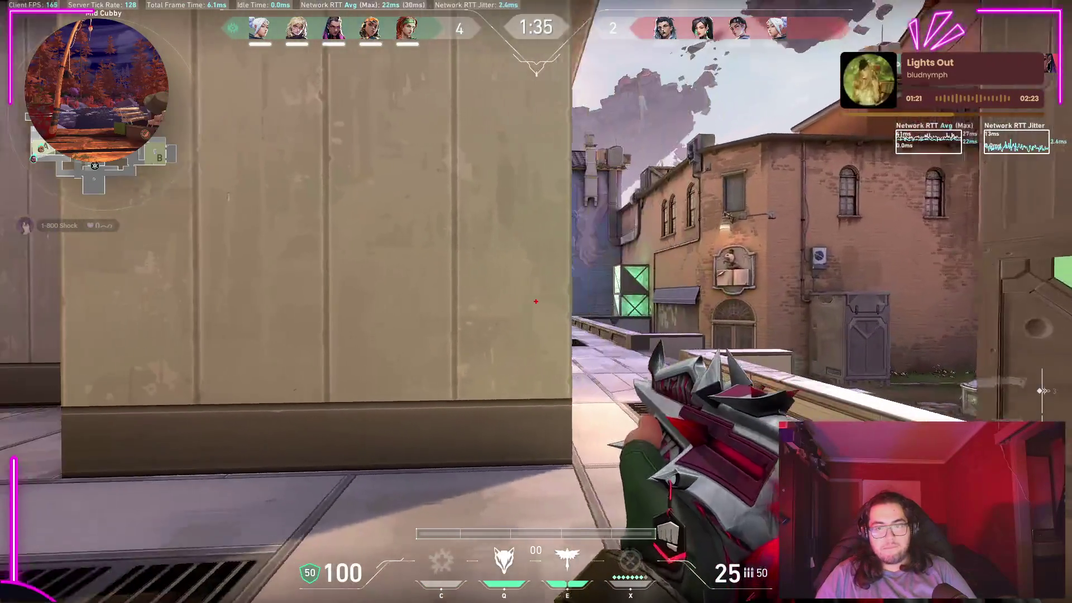
pyautogui.press('w')
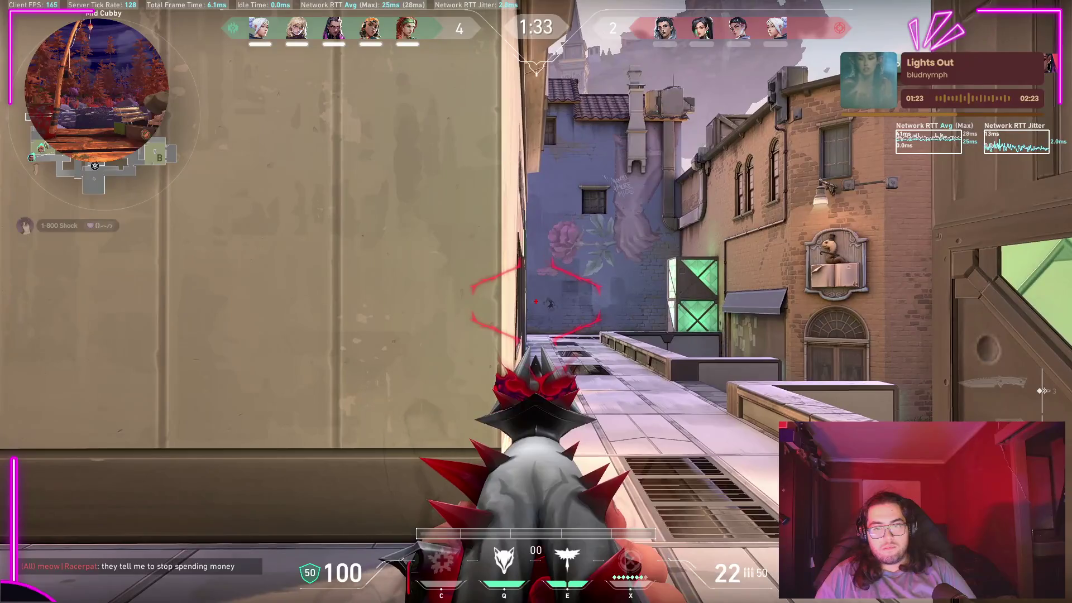
# Step: Draw the rifle and fire at the enemy, then switch to Unity after being killed
pyautogui.press('1')
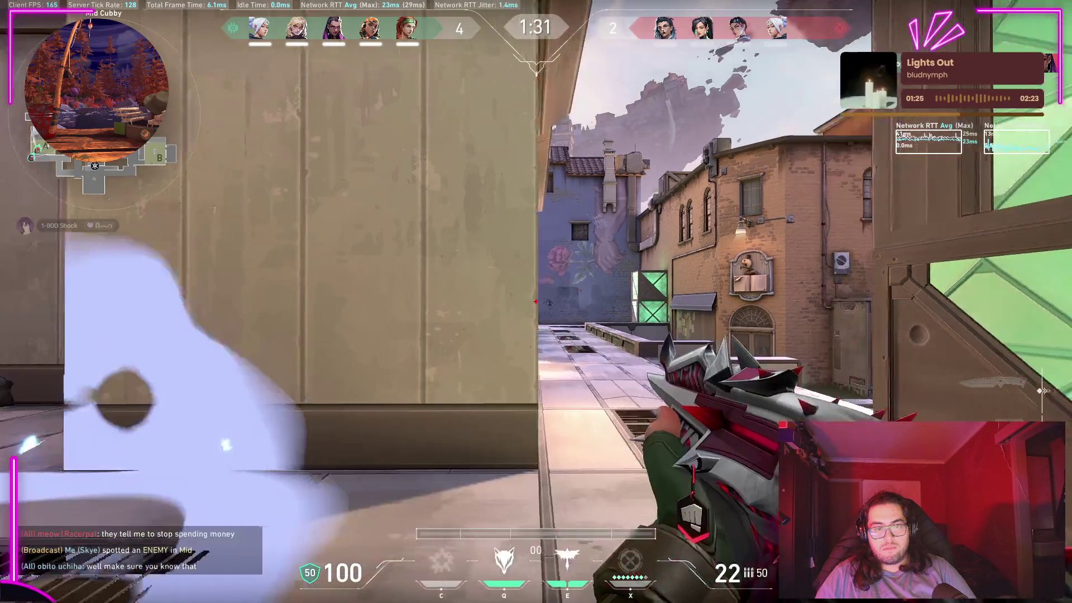
pyautogui.click(535, 301)
pyautogui.press('3')
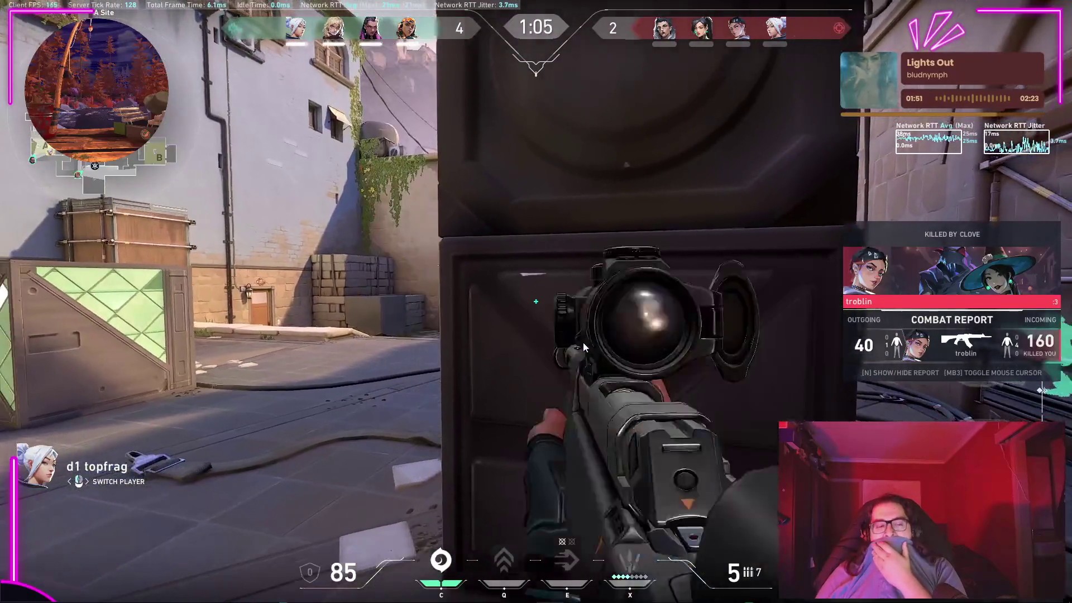
pyautogui.hotkey('alt', 'Tab')
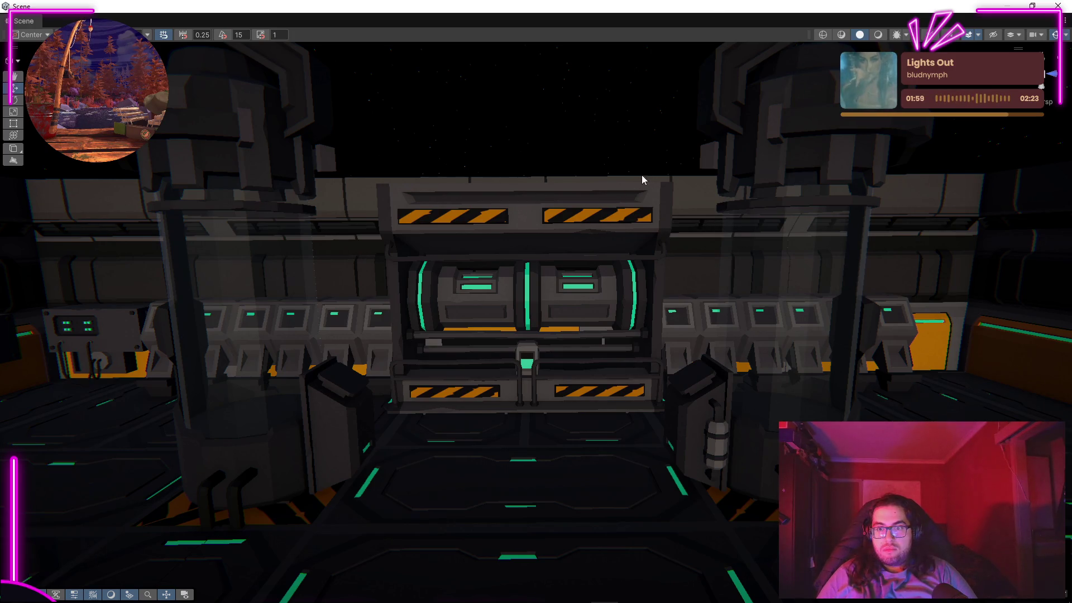
# Step: Select the central console, orbit to look down on the ship, and zoom out over the whole deck
pyautogui.rightClick(576, 247)
pyautogui.press('Escape')
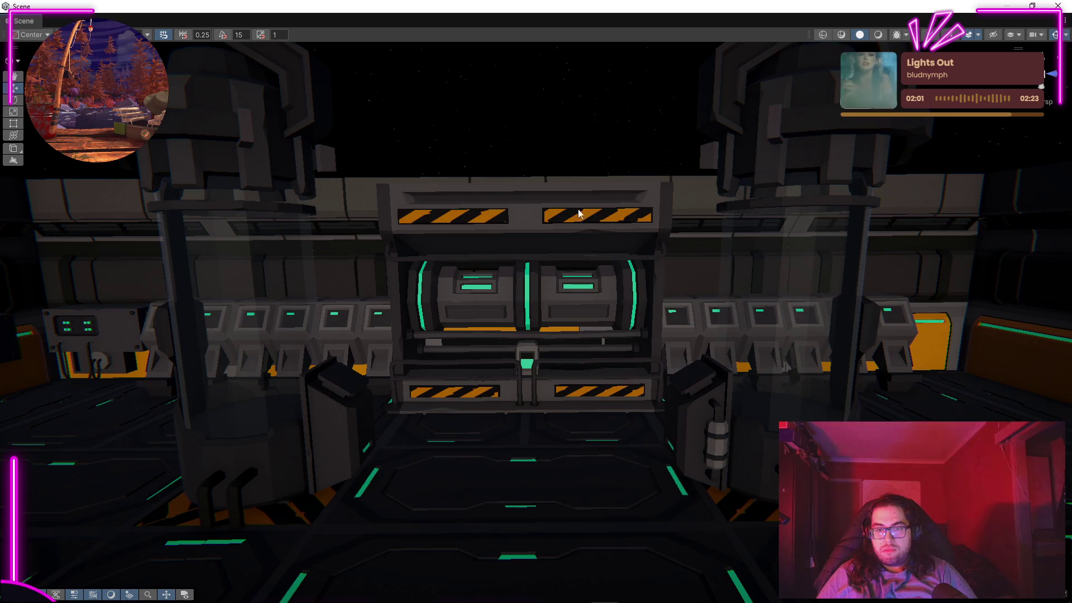
pyautogui.click(525, 312)
pyautogui.moveTo(525, 313)
pyautogui.mouseDown()
pyautogui.moveTo(446, 294)
pyautogui.moveTo(796, 162)
pyautogui.moveTo(430, 202)
pyautogui.mouseUp()
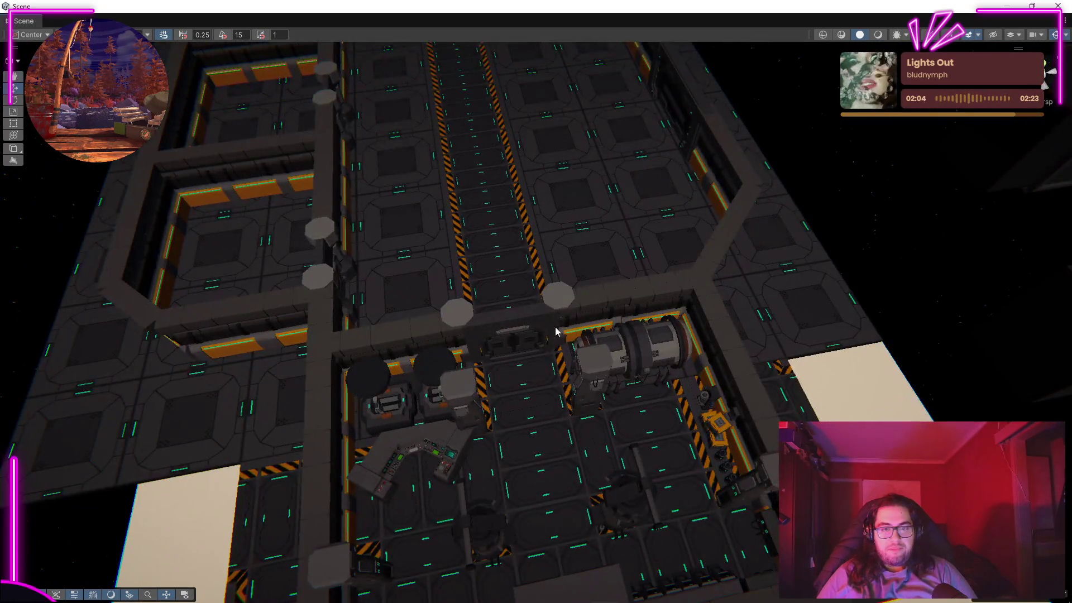
pyautogui.moveTo(556, 332)
pyautogui.mouseDown()
pyautogui.moveTo(593, 233)
pyautogui.moveTo(605, 275)
pyautogui.mouseUp()
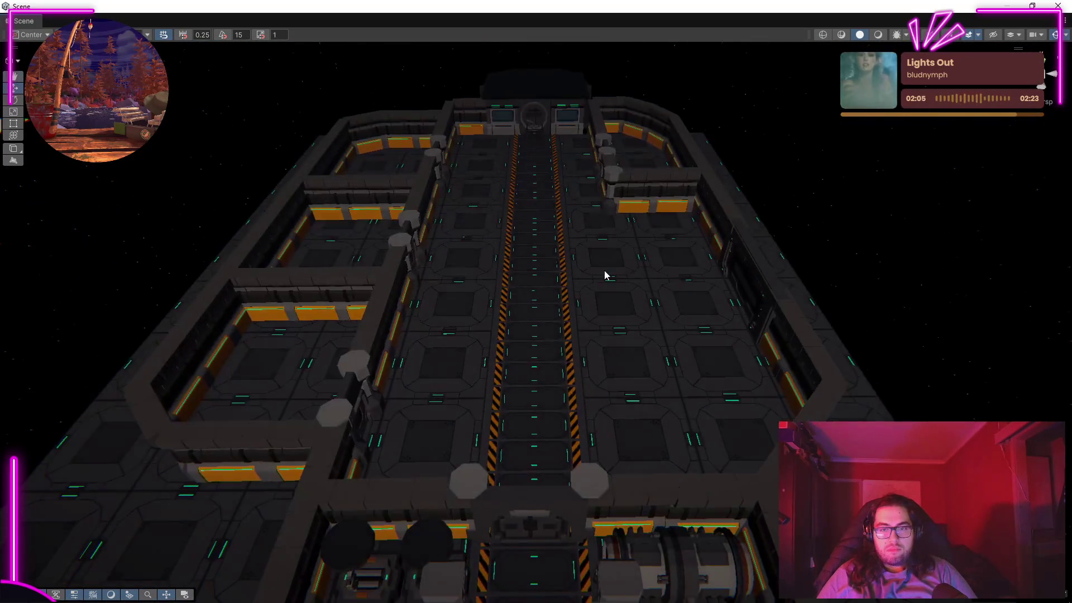
pyautogui.hotkey('alt', 'Tab')
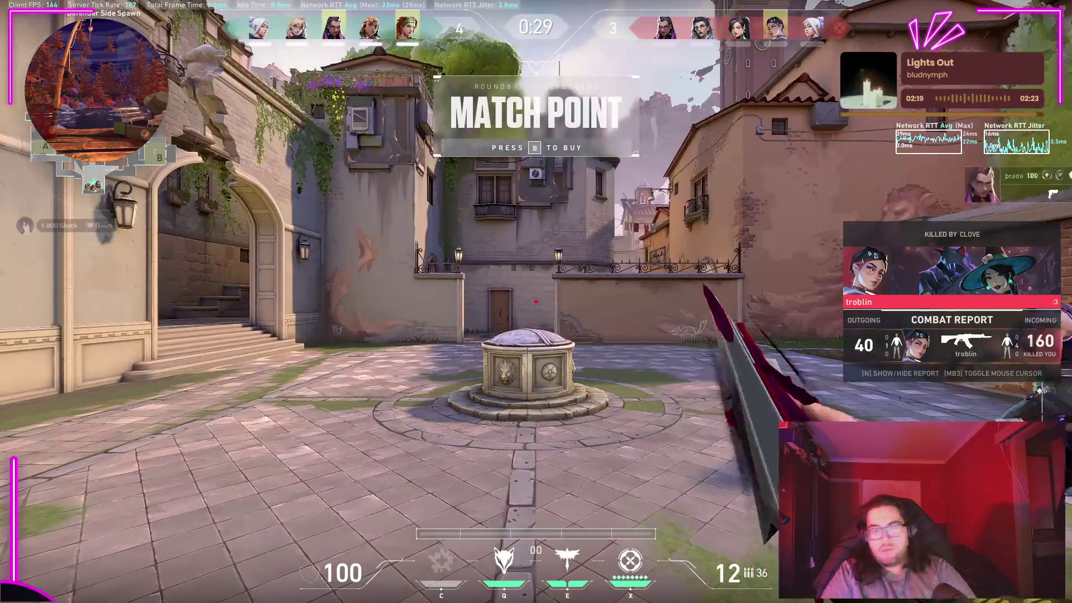
# Step: Buy Heavy Armor, then walk from spawn through Garden and A Tree toward A Site and back
pyautogui.press('b')
pyautogui.click(795, 358)
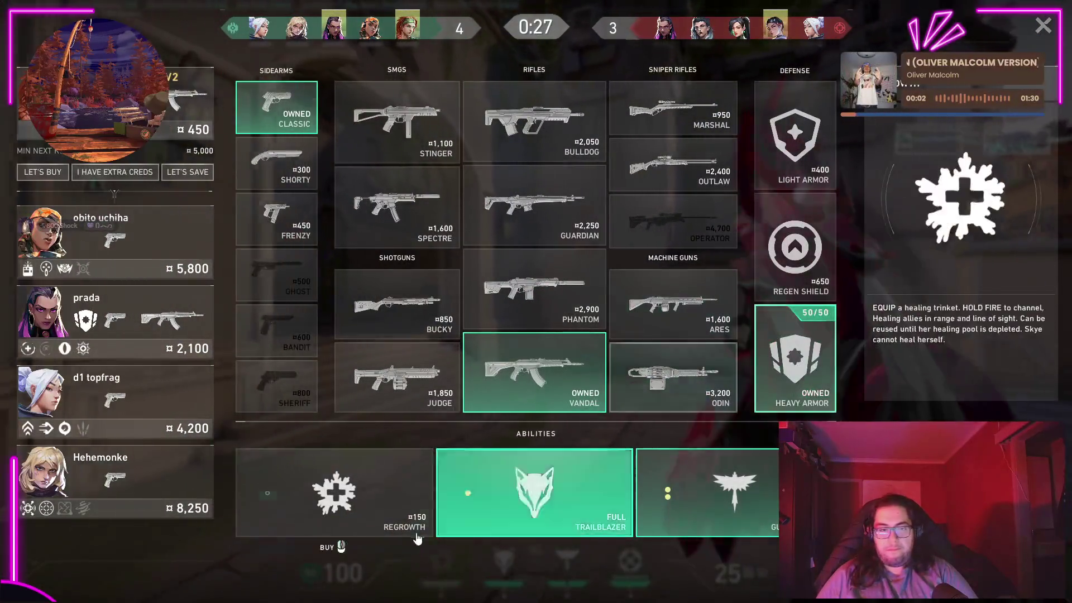
pyautogui.press('b')
pyautogui.press('w')
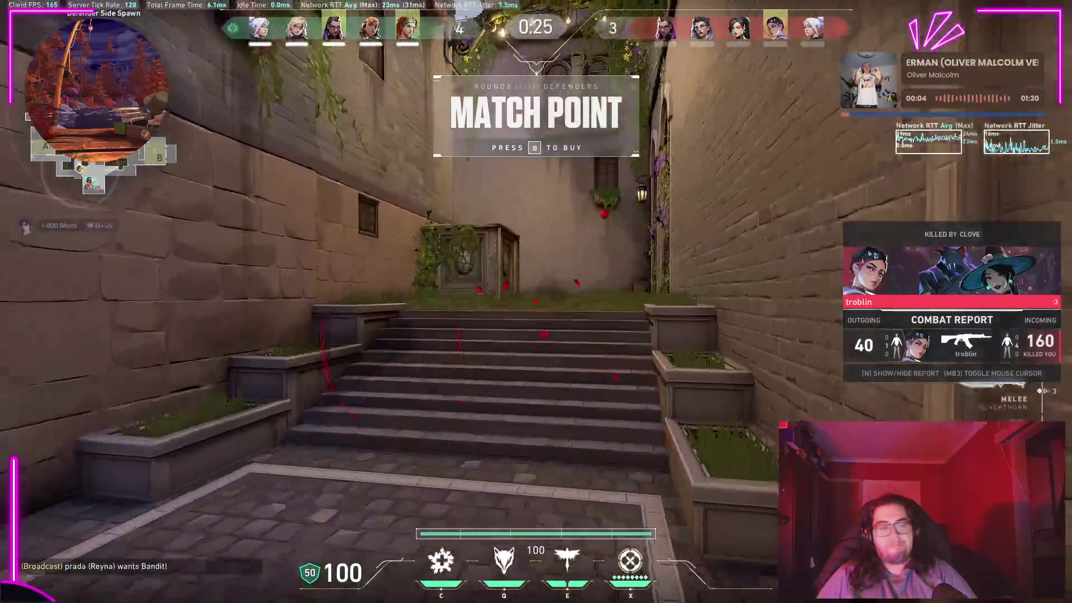
pyautogui.press('w')
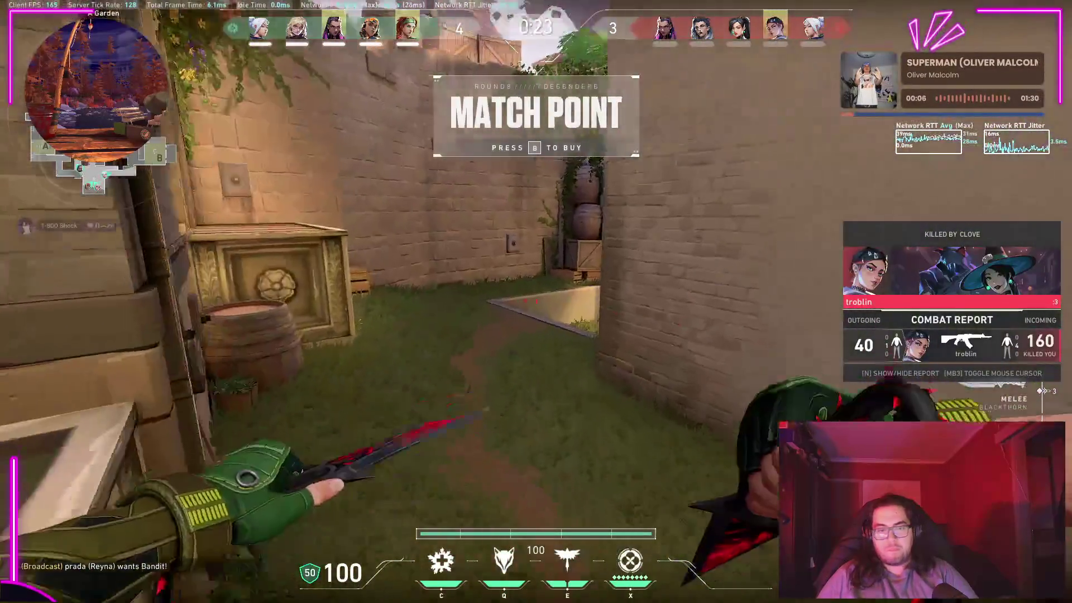
pyautogui.press('w')
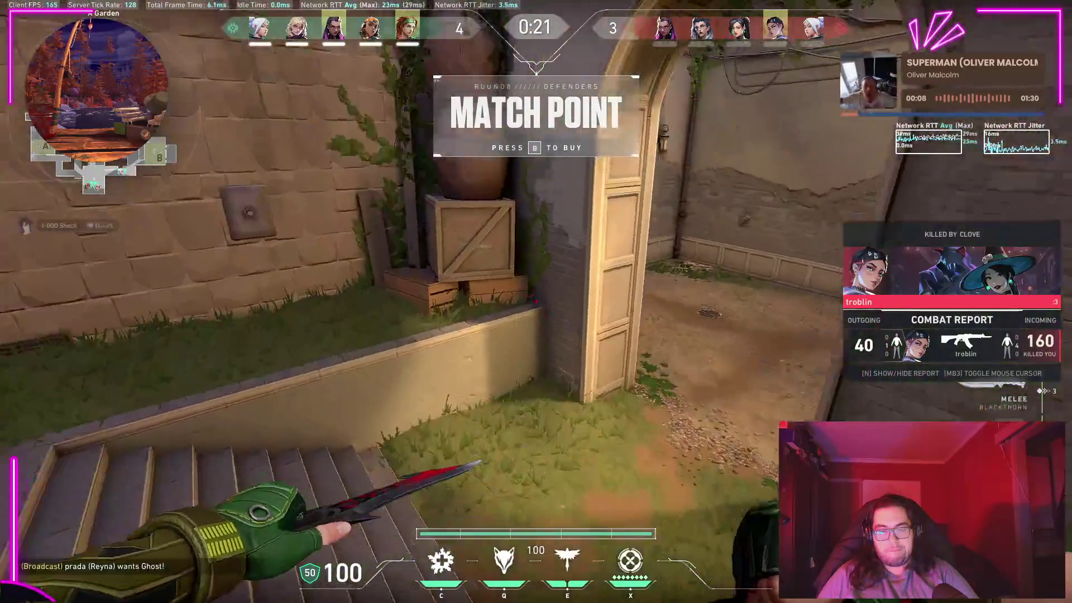
pyautogui.press('w')
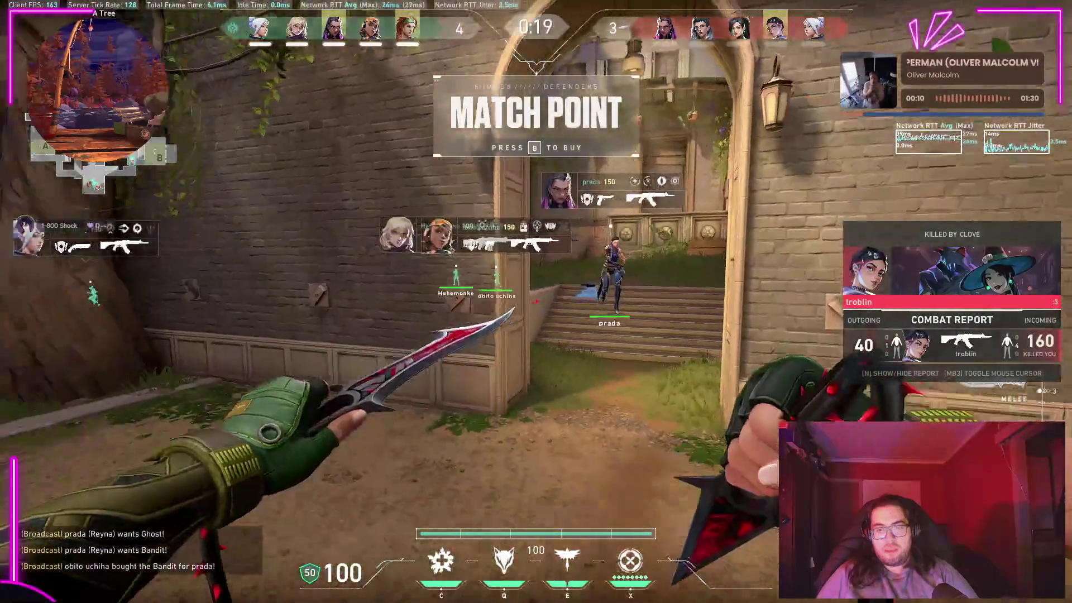
pyautogui.press('w')
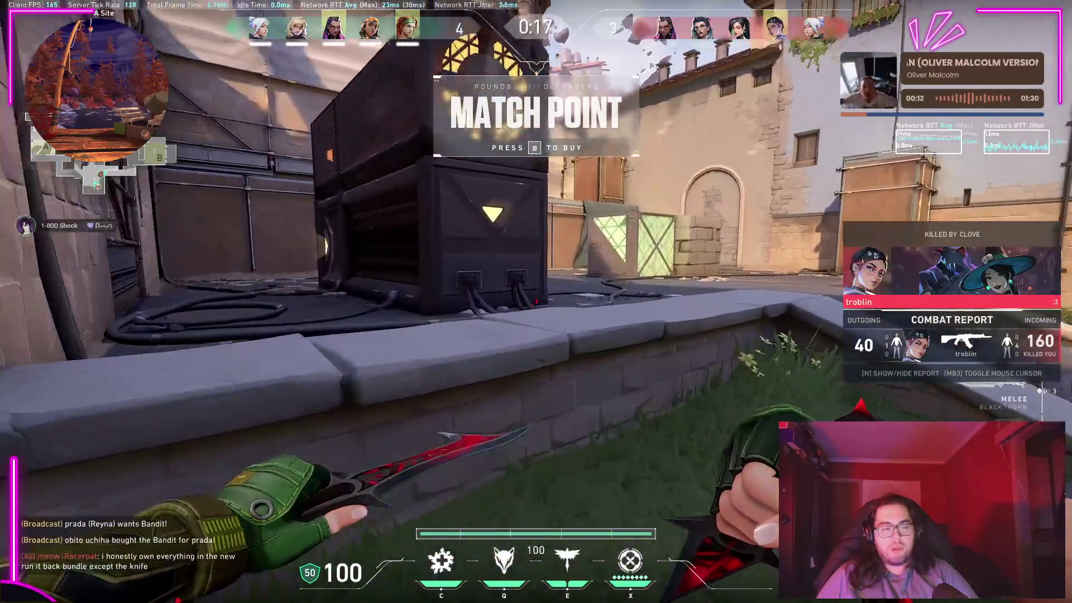
pyautogui.press('w')
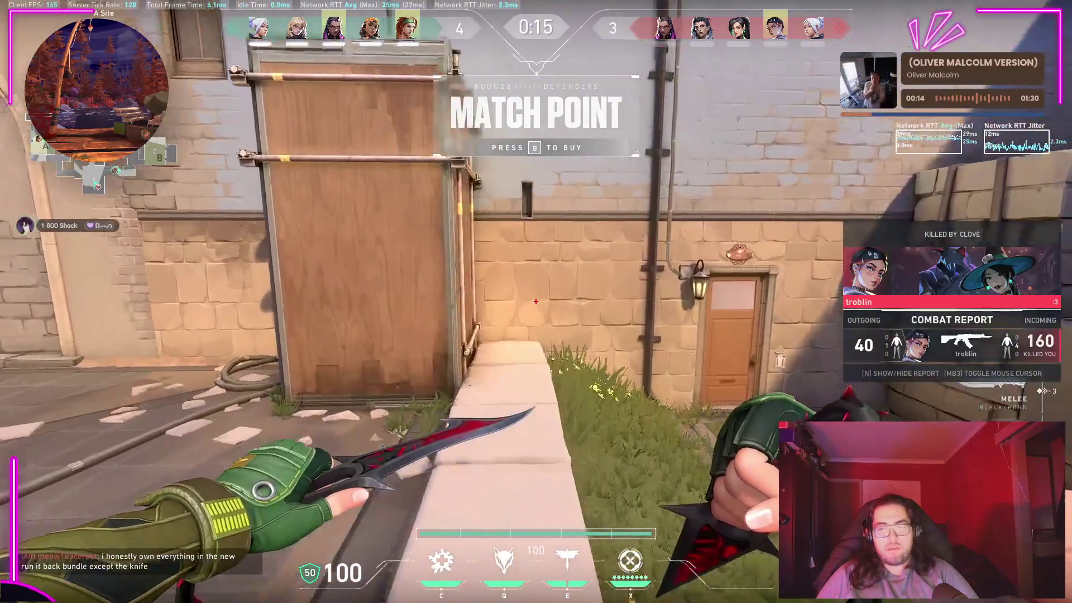
pyautogui.press('w')
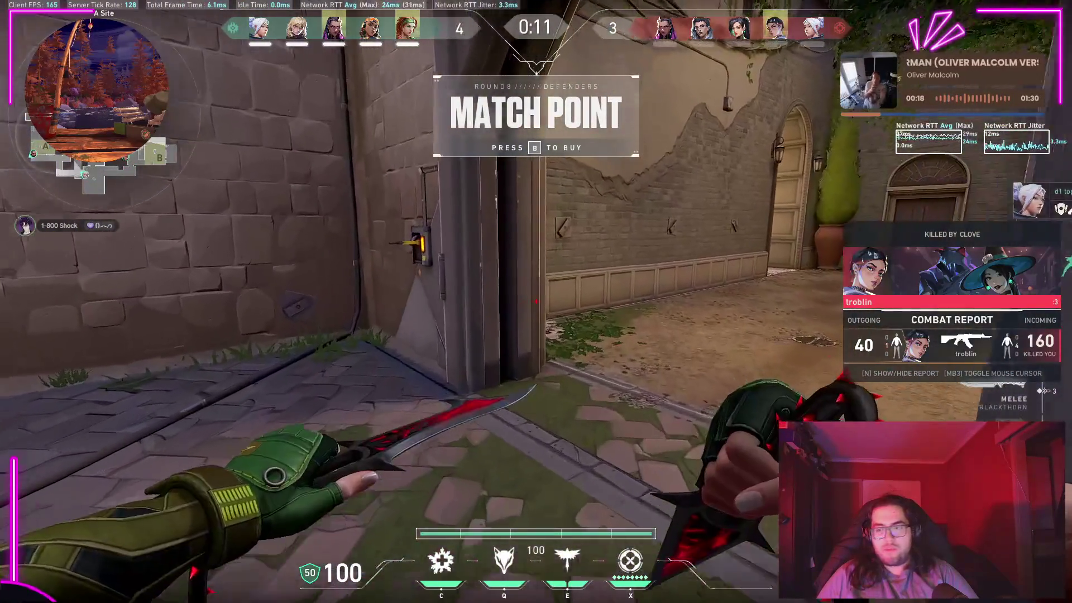
# Step: Check the scoreboard, then push out, release the Guiding Light hawk and shoot the enemy with the rifle
pyautogui.press('Tab')
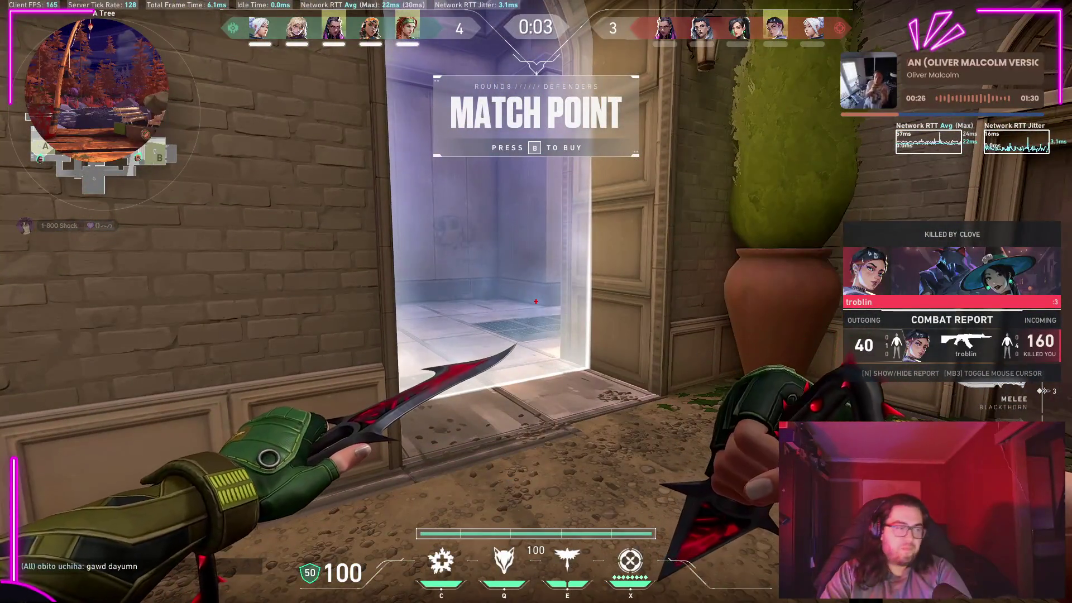
pyautogui.press('n')
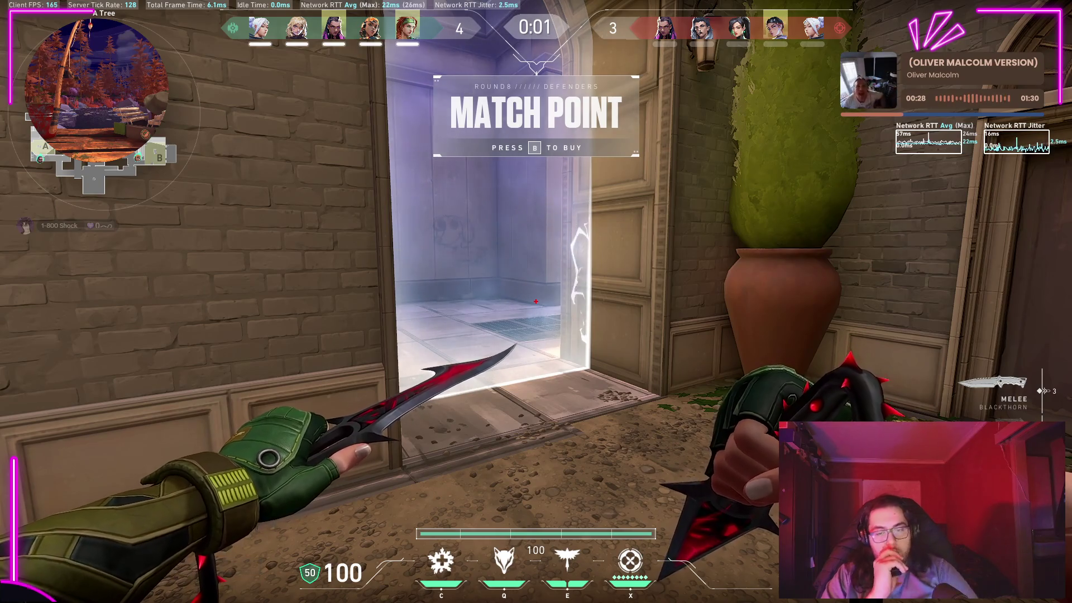
pyautogui.press('w')
pyautogui.press('1')
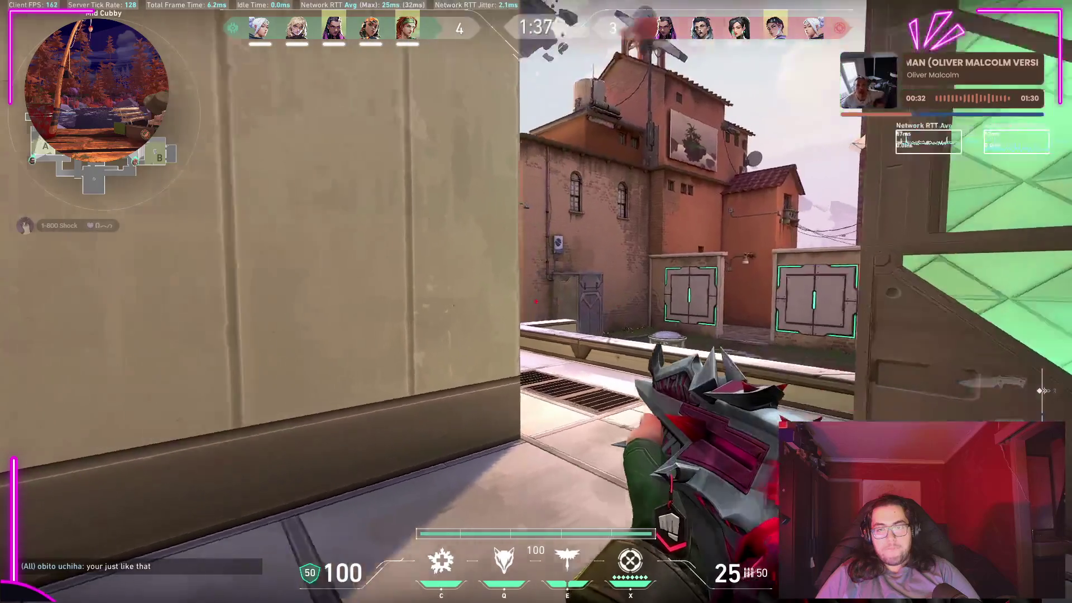
pyautogui.press('w')
pyautogui.press('3')
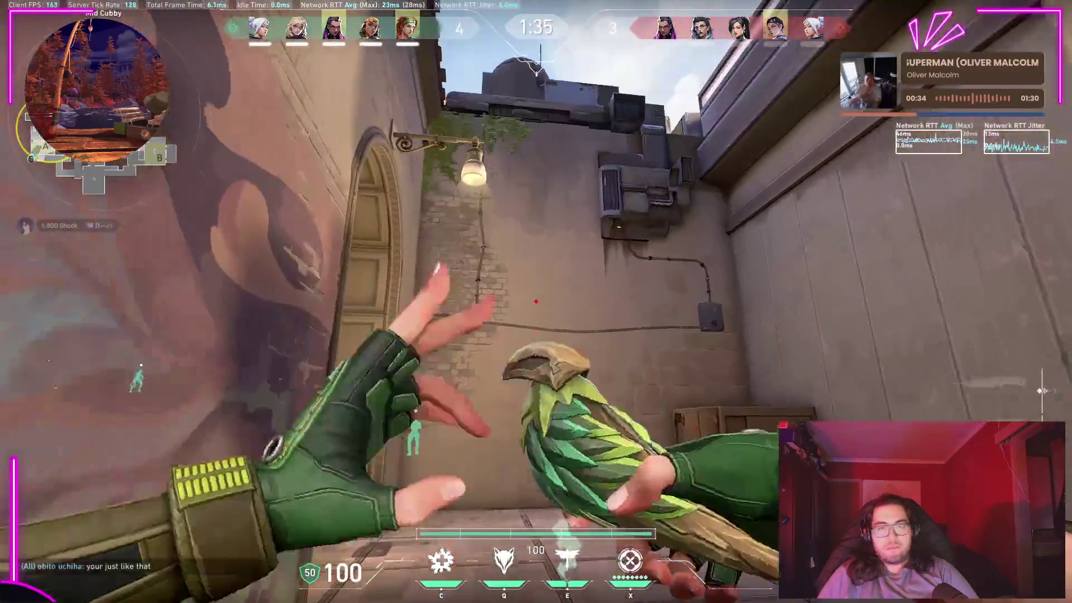
pyautogui.click(536, 302)
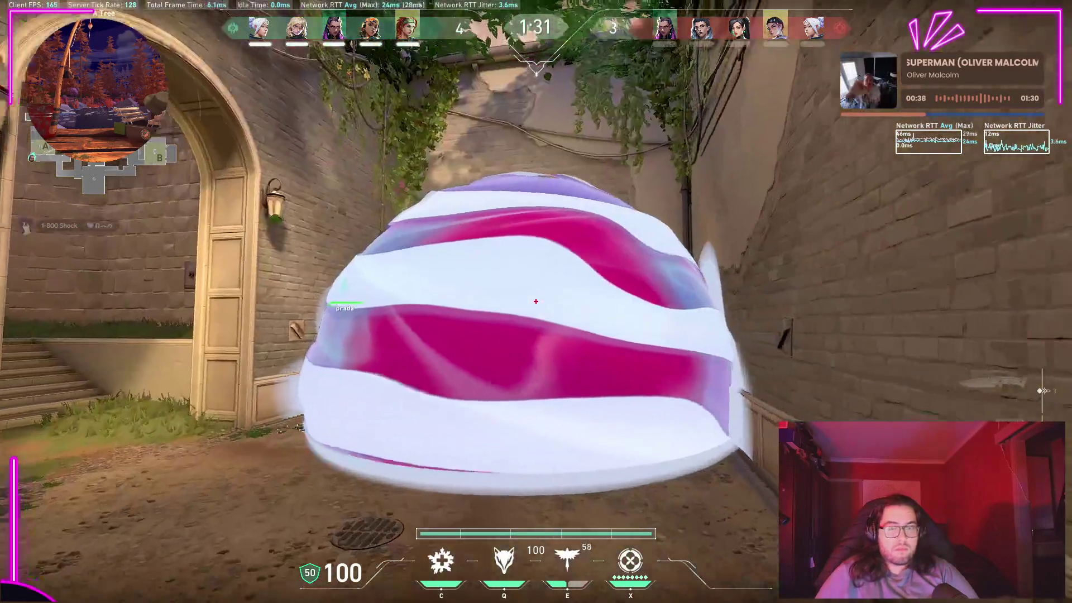
pyautogui.press('1')
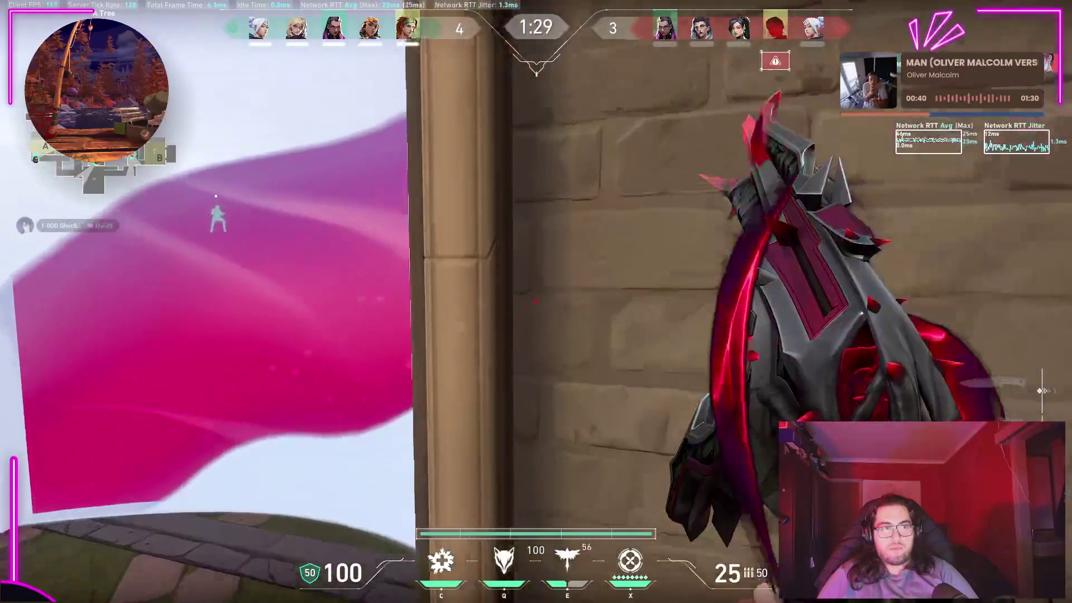
pyautogui.press('e')
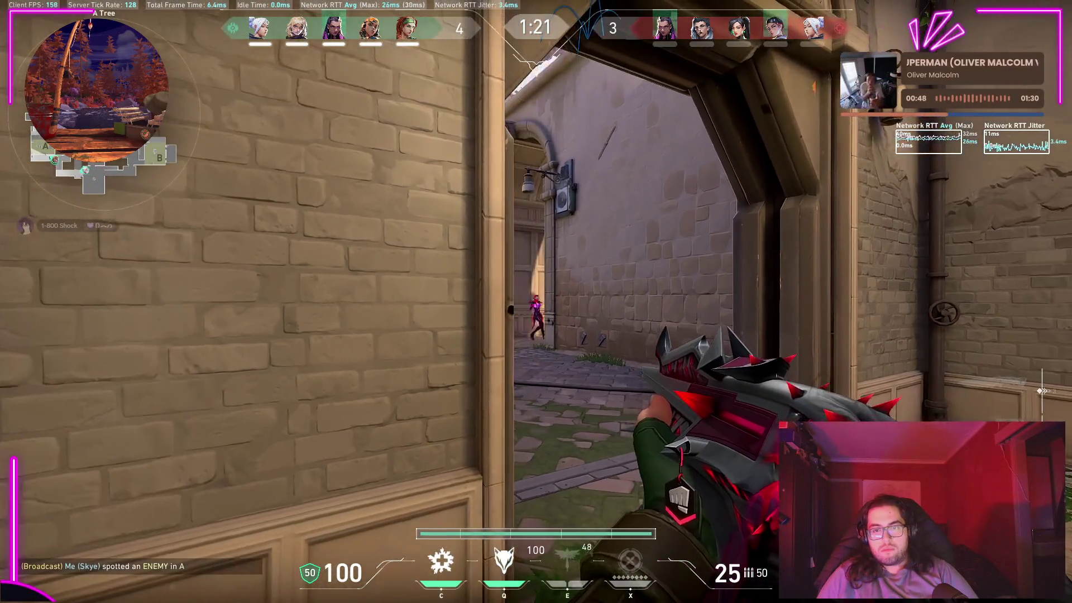
pyautogui.click(536, 302)
pyautogui.click(536, 301)
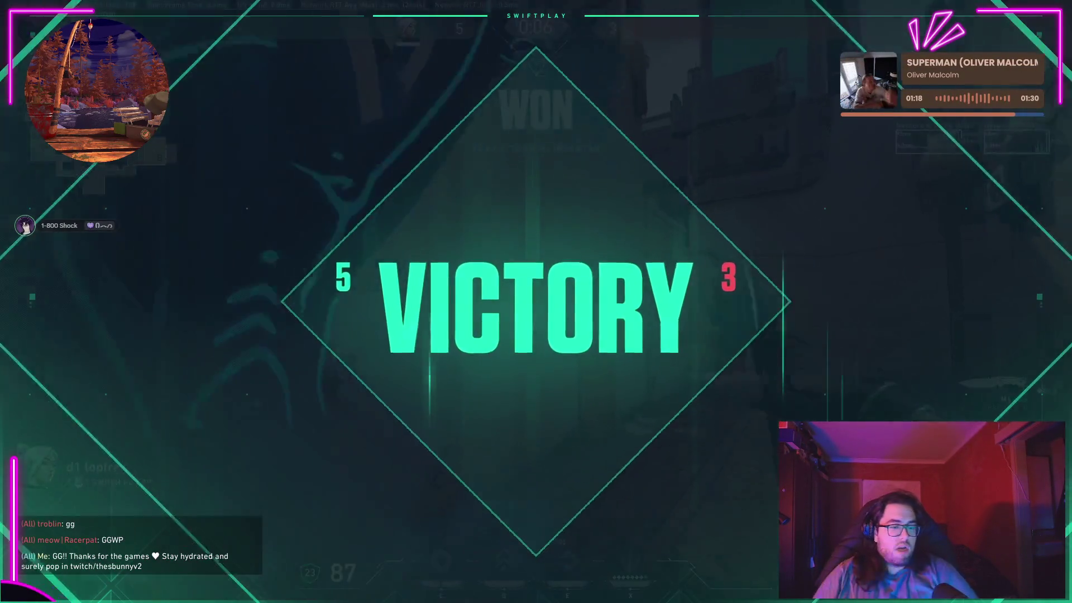
# Step: Let the 5–3 Victory summary appear, then bring up the window switcher
pyautogui.press('super')
pyautogui.press('super')
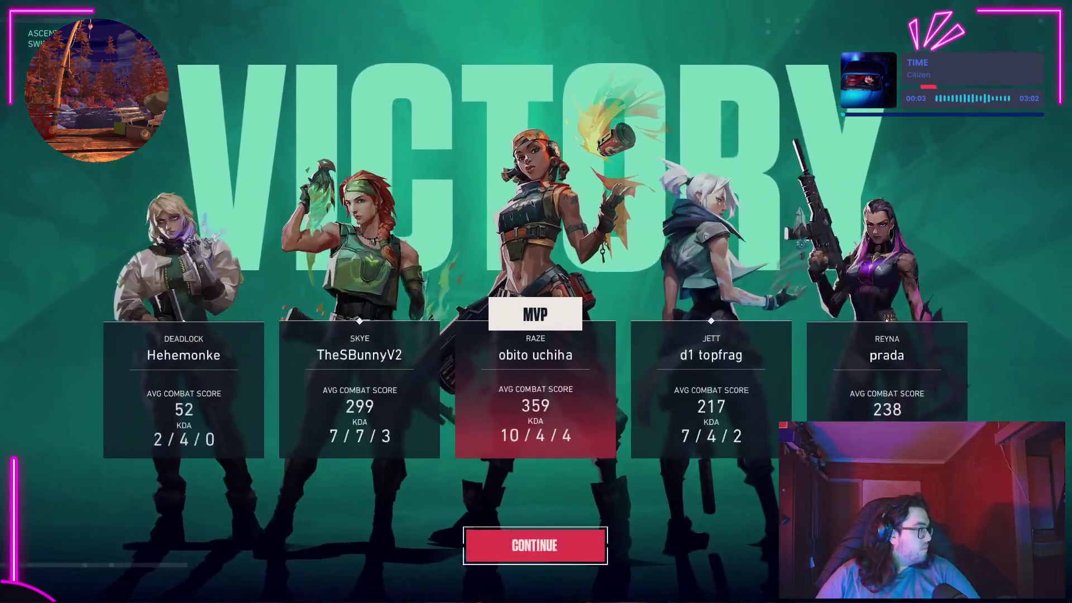
pyautogui.hotkey('alt', 'Tab')
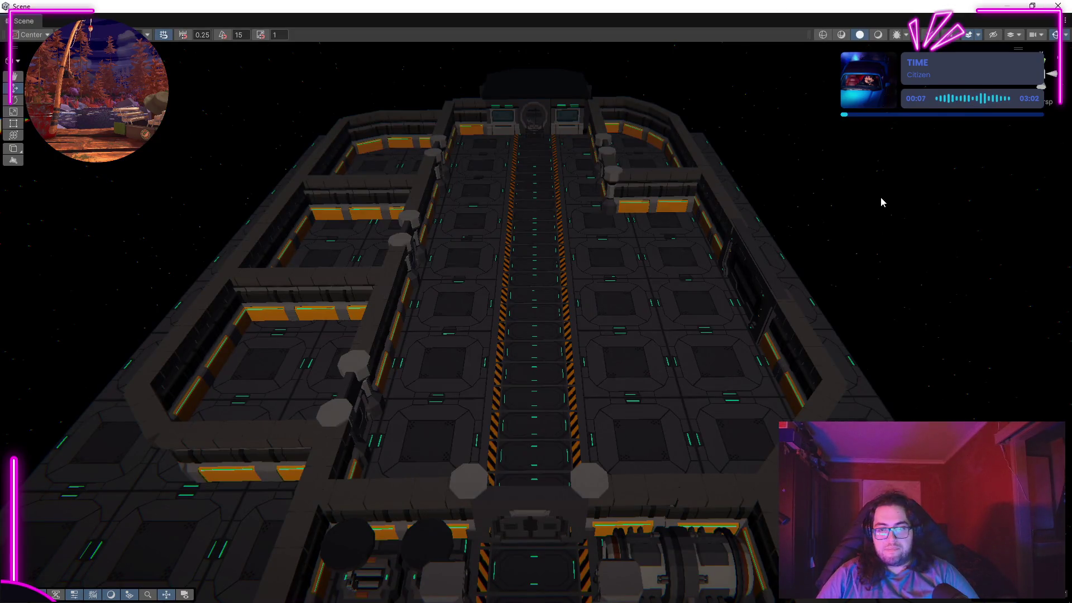
# Step: Rotate the pillar beside the tank, then the left pillar, each by quarter turns in place
pyautogui.moveTo(873, 249)
pyautogui.mouseDown()
pyautogui.moveTo(245, 261)
pyautogui.moveTo(503, 303)
pyautogui.moveTo(547, 263)
pyautogui.moveTo(218, 207)
pyautogui.mouseUp()
pyautogui.moveTo(936, 259)
pyautogui.mouseDown()
pyautogui.moveTo(930, 335)
pyautogui.moveTo(954, 316)
pyautogui.mouseUp()
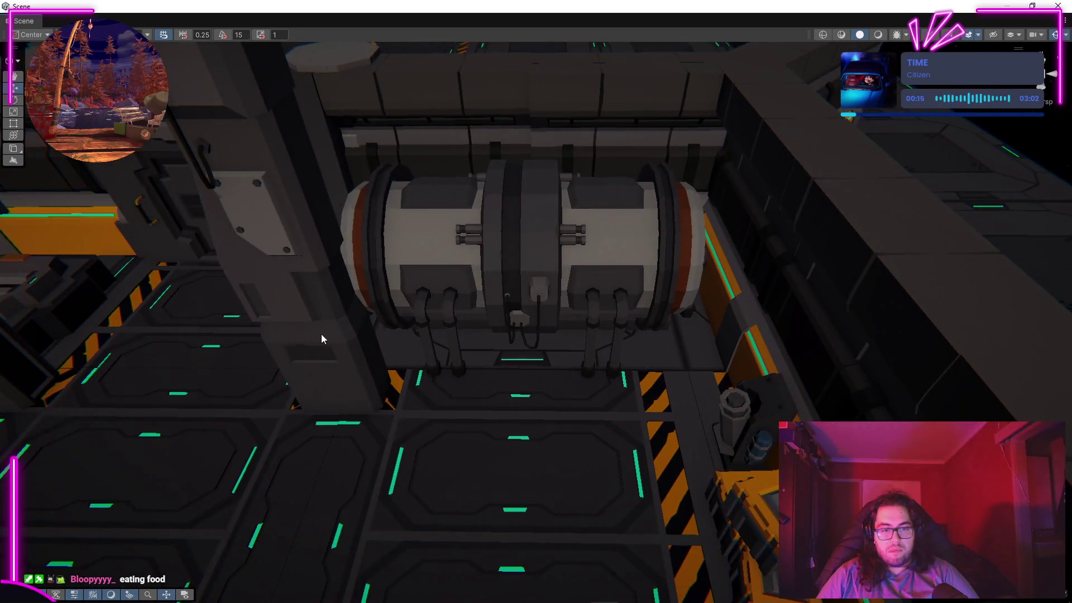
pyautogui.click(321, 334)
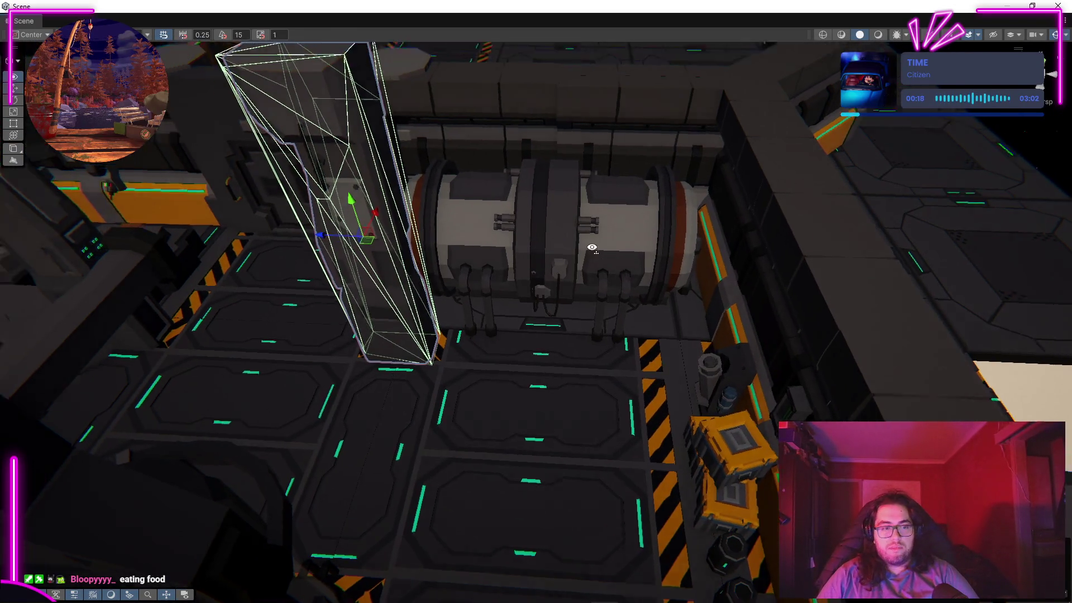
pyautogui.moveTo(600, 250); pyautogui.dragTo(589, 232)
pyautogui.scroll(3, 594, 232)
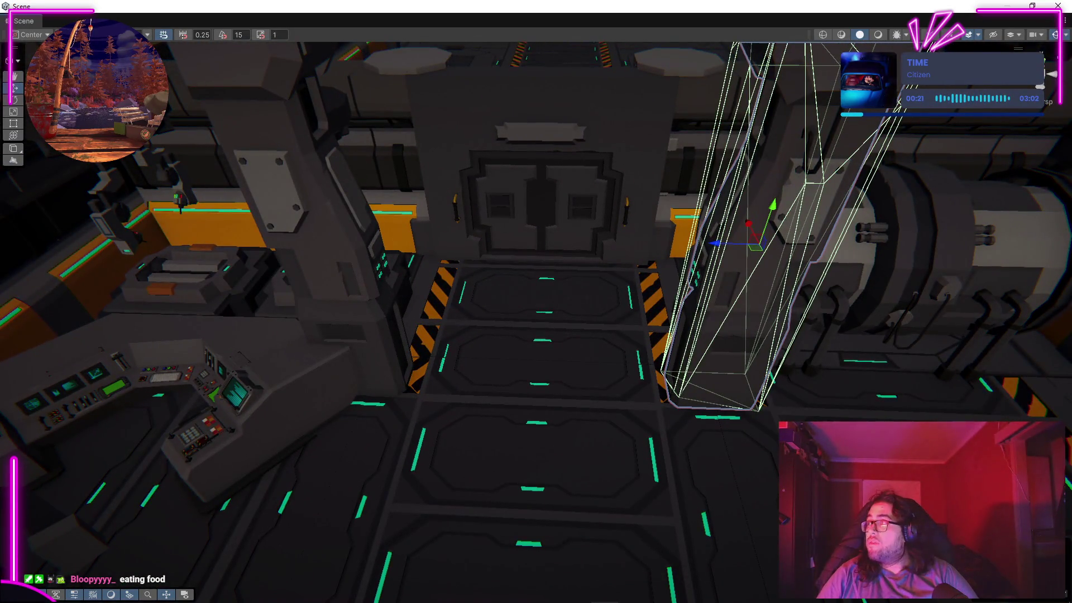
pyautogui.hotkey('ctrl', 'z')
pyautogui.hotkey('ctrl', 'z')
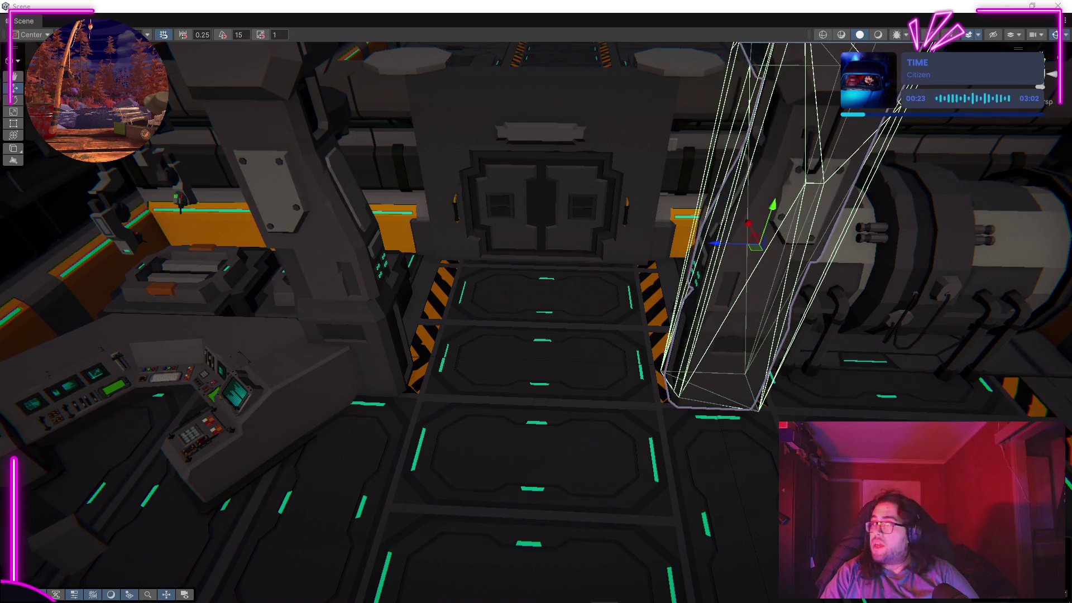
pyautogui.hotkey('ctrl', 'z')
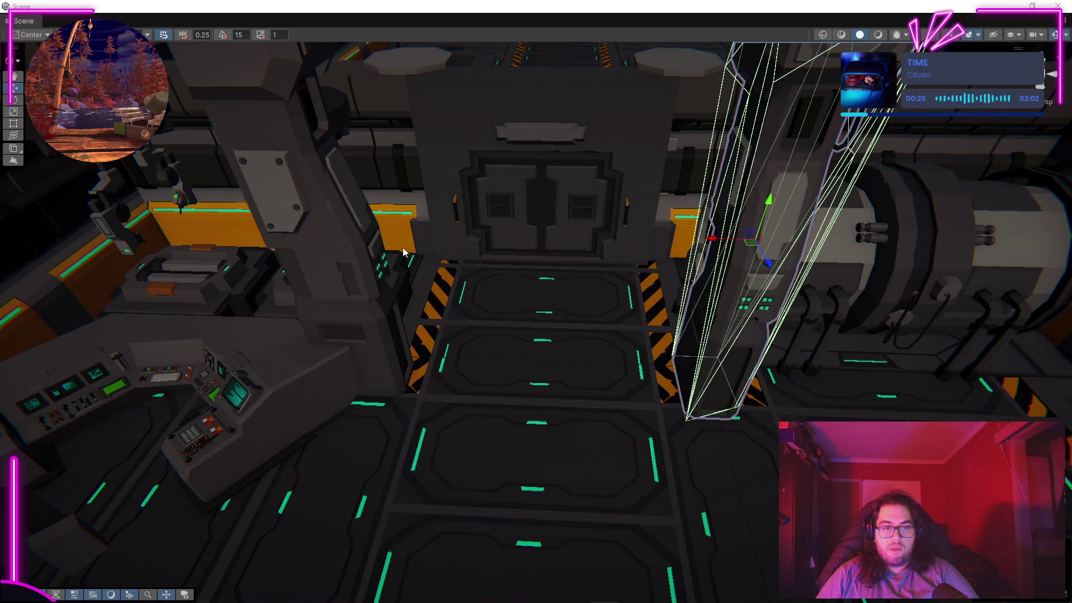
pyautogui.click(404, 252)
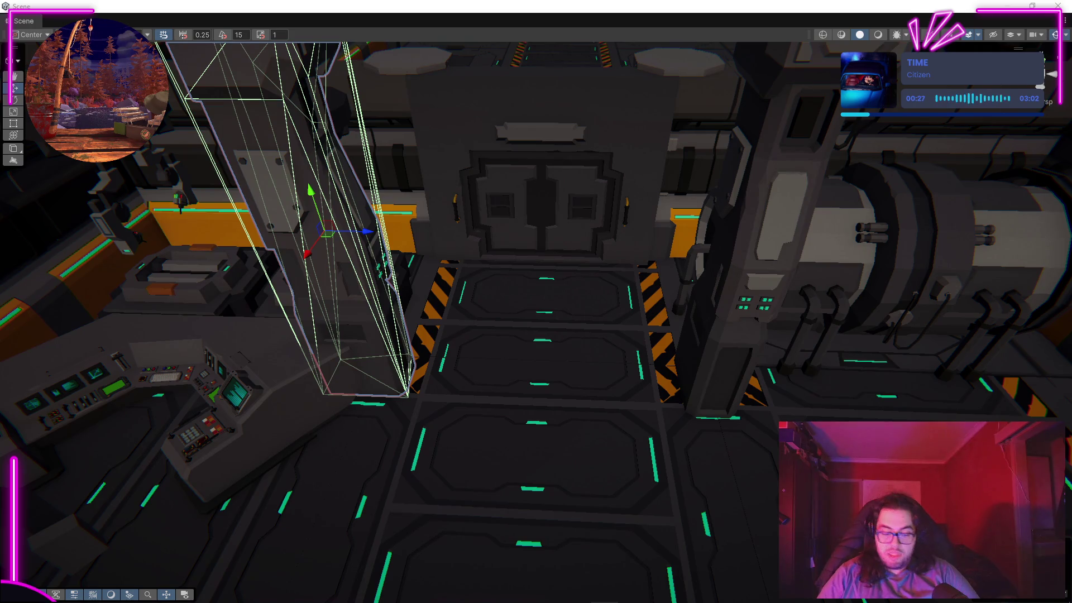
pyautogui.hotkey('ctrl', 'z')
pyautogui.hotkey('ctrl', 'z')
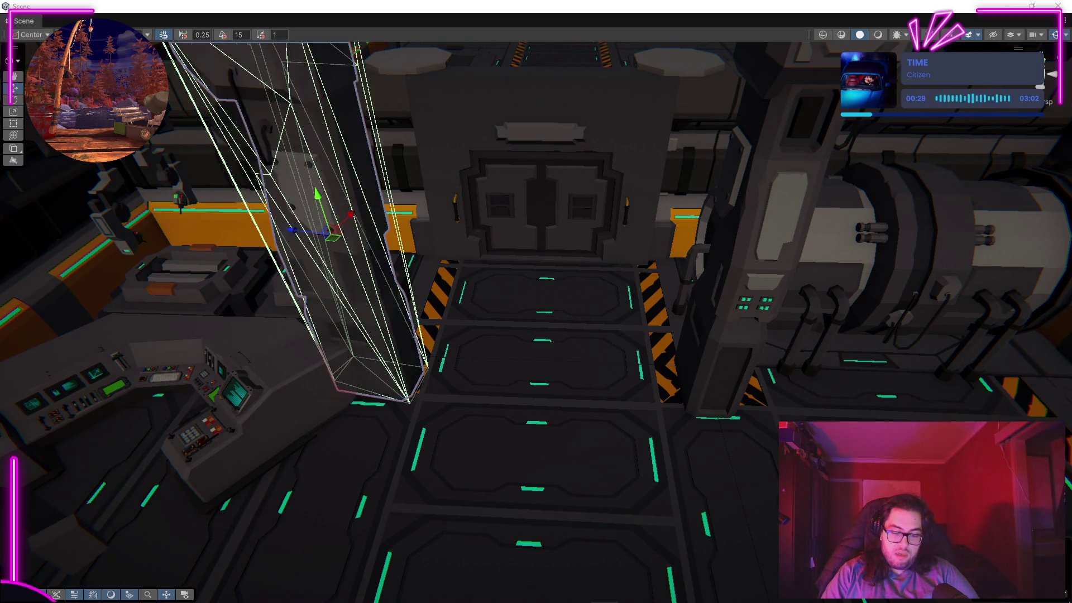
pyautogui.hotkey('ctrl', 'z')
# Step: Move one pillar to stand next to the white tank
pyautogui.moveTo(873, 335)
pyautogui.mouseDown()
pyautogui.moveTo(634, 376)
pyautogui.moveTo(521, 328)
pyautogui.moveTo(328, 314)
pyautogui.moveTo(562, 331)
pyautogui.mouseUp()
pyautogui.scroll(10, 563, 331)
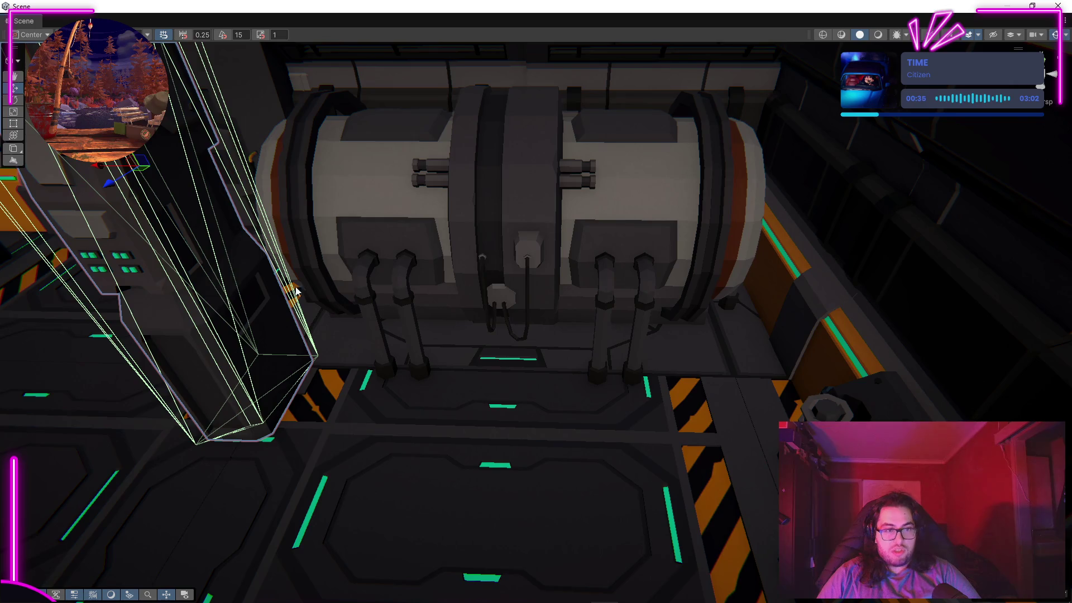
pyautogui.moveTo(103, 169)
pyautogui.mouseDown()
pyautogui.moveTo(789, 259)
pyautogui.moveTo(810, 146)
pyautogui.moveTo(800, 95)
pyautogui.moveTo(334, 235)
pyautogui.moveTo(91, 184)
pyautogui.moveTo(268, 288)
pyautogui.moveTo(717, 268)
pyautogui.mouseUp()
pyautogui.moveTo(679, 194)
pyautogui.mouseDown()
pyautogui.moveTo(516, 162)
pyautogui.moveTo(204, 200)
pyautogui.moveTo(438, 162)
pyautogui.moveTo(375, 260)
pyautogui.mouseUp()
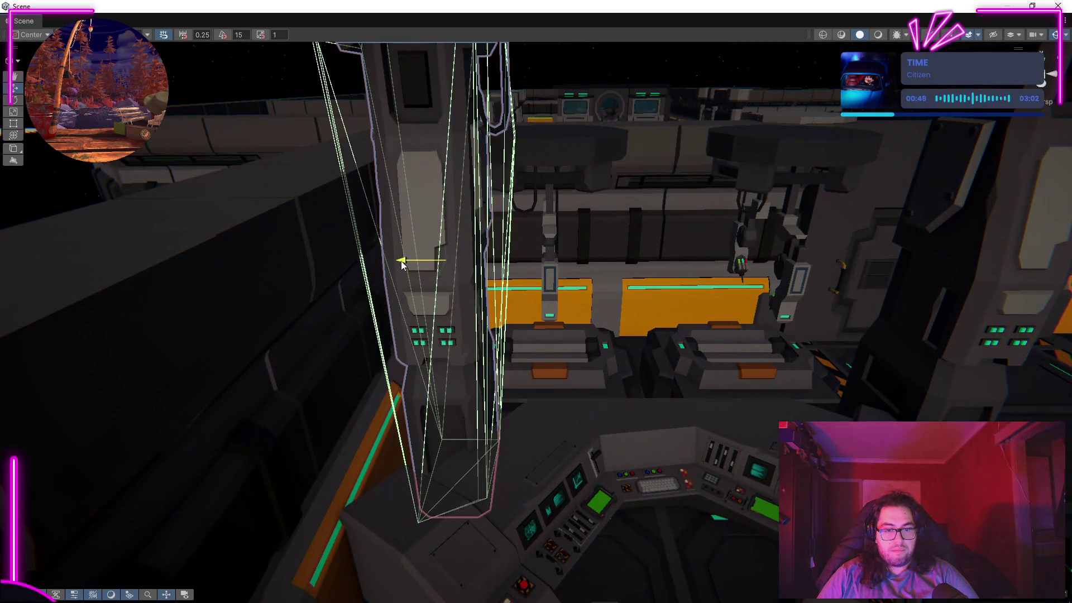
pyautogui.scroll(-5, 402, 263)
pyautogui.moveTo(573, 223)
pyautogui.mouseDown()
pyautogui.moveTo(576, 246)
pyautogui.moveTo(558, 268)
pyautogui.mouseUp()
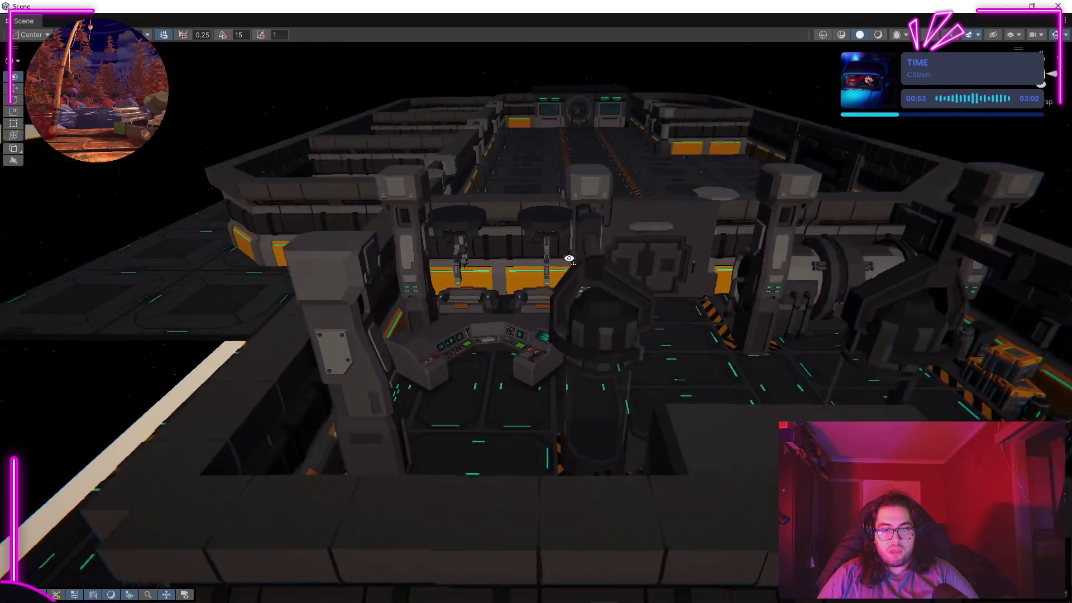
pyautogui.scroll(8, 554, 273)
pyautogui.click(554, 273)
pyautogui.scroll(-8, 426, 262)
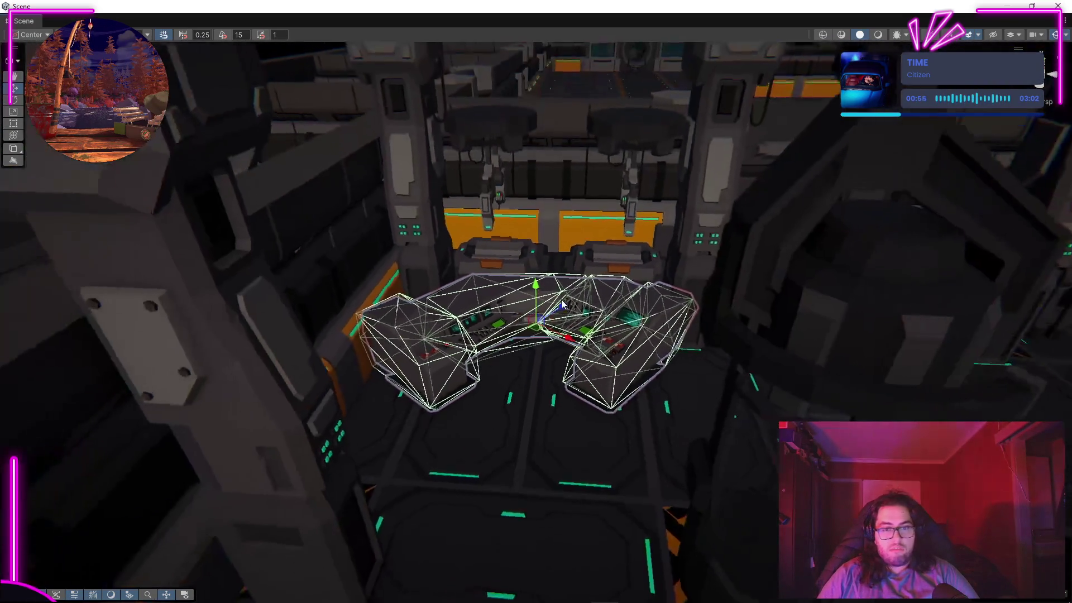
pyautogui.scroll(4, 539, 332)
pyautogui.press('r')
pyautogui.scroll(-3, 531, 326)
pyautogui.moveTo(531, 326)
pyautogui.mouseDown()
pyautogui.moveTo(512, 200)
pyautogui.moveTo(510, 297)
pyautogui.moveTo(524, 281)
pyautogui.moveTo(568, 292)
pyautogui.moveTo(552, 301)
pyautogui.moveTo(372, 296)
pyautogui.moveTo(431, 310)
pyautogui.moveTo(424, 375)
pyautogui.moveTo(564, 249)
pyautogui.moveTo(563, 262)
pyautogui.moveTo(786, 234)
pyautogui.moveTo(835, 216)
pyautogui.moveTo(647, 198)
pyautogui.moveTo(843, 234)
pyautogui.moveTo(794, 268)
pyautogui.moveTo(735, 261)
pyautogui.moveTo(637, 357)
pyautogui.moveTo(505, 374)
pyautogui.moveTo(586, 351)
pyautogui.moveTo(628, 287)
pyautogui.moveTo(636, 246)
pyautogui.moveTo(749, 216)
pyautogui.moveTo(655, 210)
pyautogui.moveTo(410, 340)
pyautogui.moveTo(591, 175)
pyautogui.moveTo(610, 262)
pyautogui.moveTo(695, 255)
pyautogui.mouseUp()
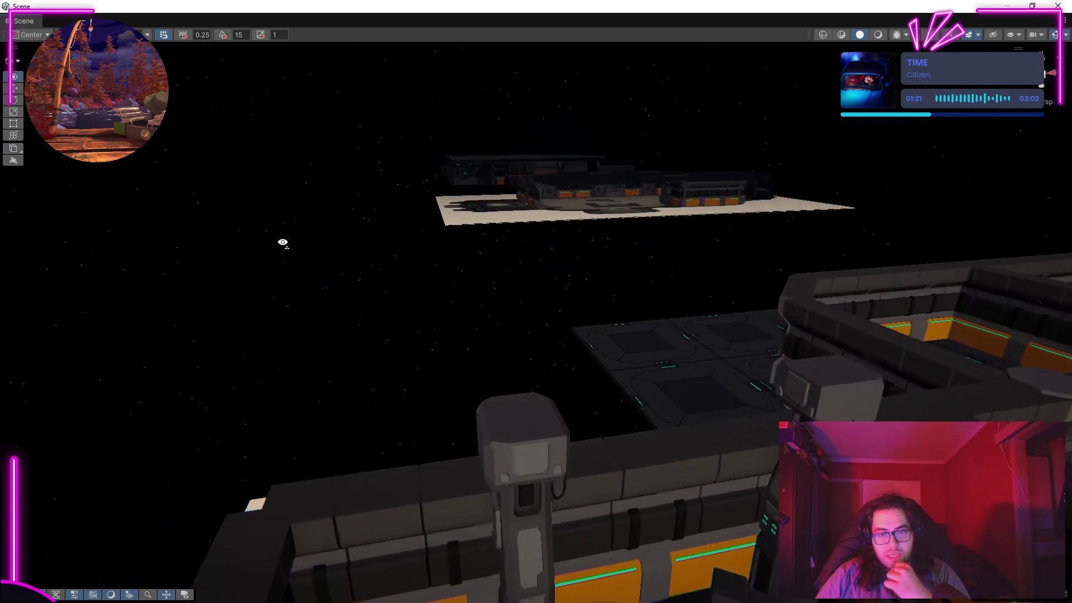
pyautogui.moveTo(283, 243)
pyautogui.mouseDown()
pyautogui.moveTo(801, 287)
pyautogui.moveTo(645, 383)
pyautogui.moveTo(565, 319)
pyautogui.moveTo(558, 273)
pyautogui.moveTo(539, 277)
pyautogui.moveTo(543, 292)
pyautogui.moveTo(677, 318)
pyautogui.moveTo(713, 283)
pyautogui.moveTo(589, 244)
pyautogui.moveTo(603, 246)
pyautogui.mouseUp()
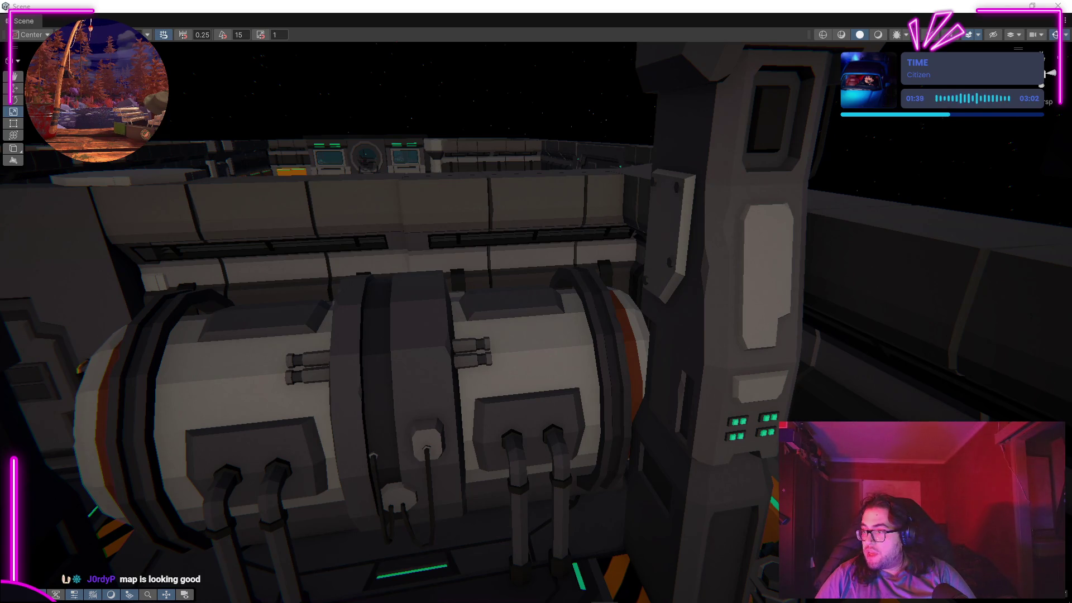
pyautogui.press('w')
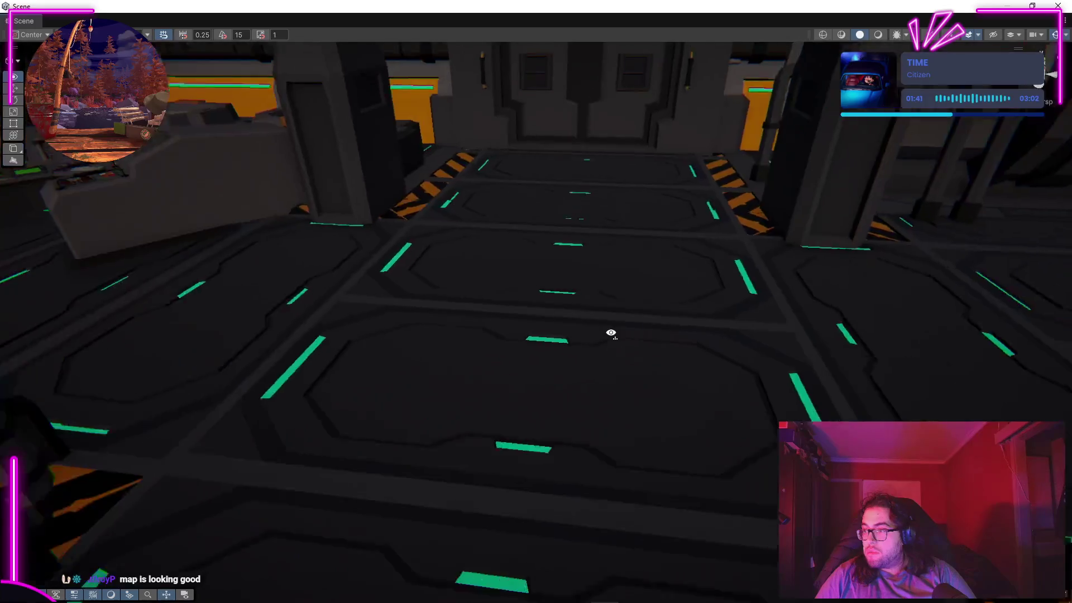
pyautogui.press('s')
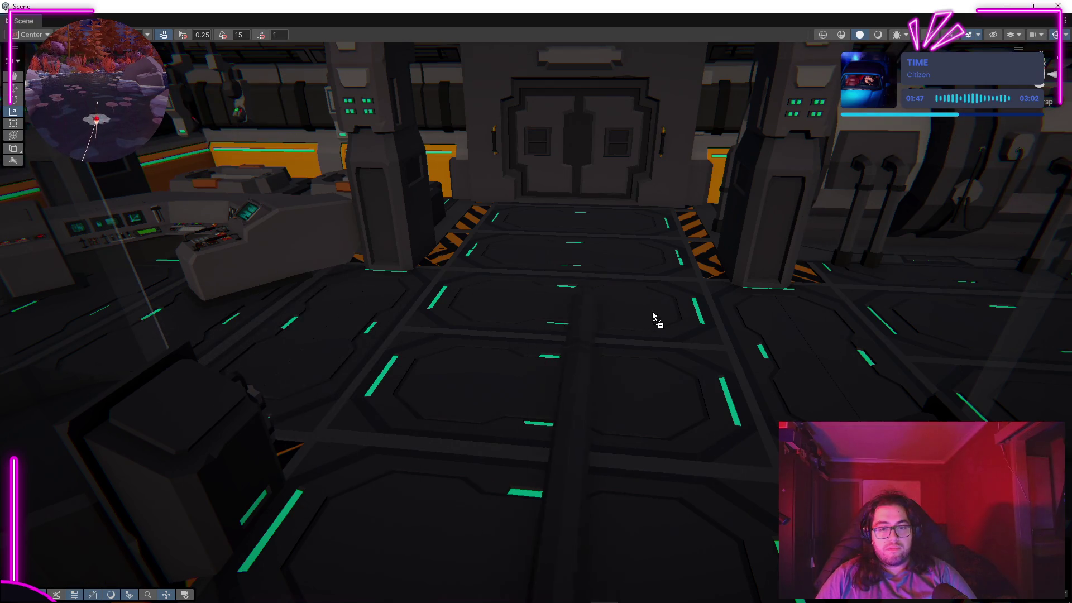
pyautogui.press('f')
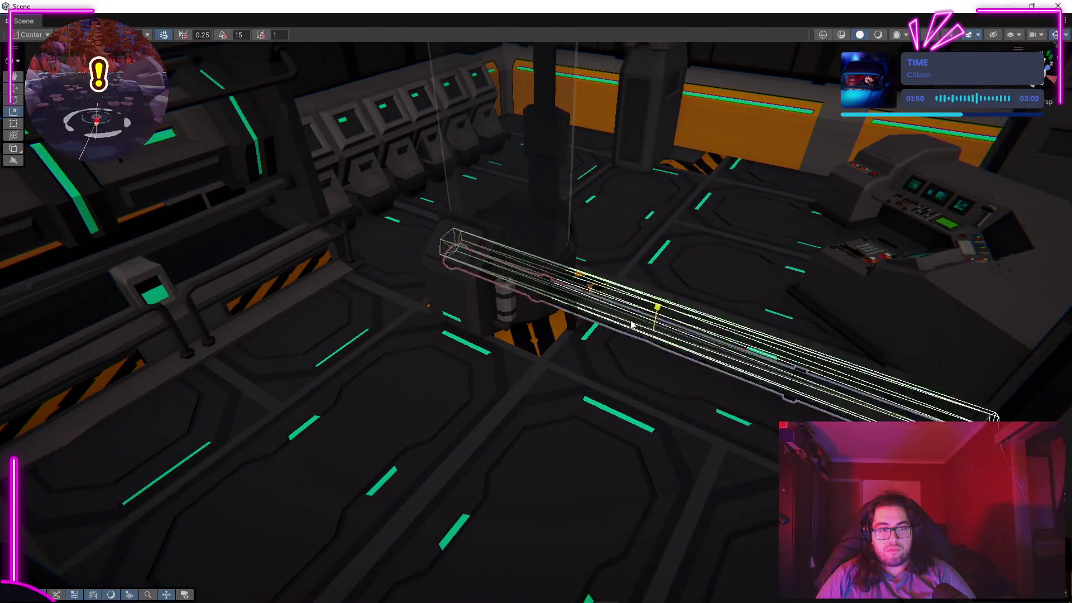
# Step: Resize and reorient the floor pipe with the Scale gizmo
pyautogui.moveTo(631, 325); pyautogui.dragTo(680, 335)
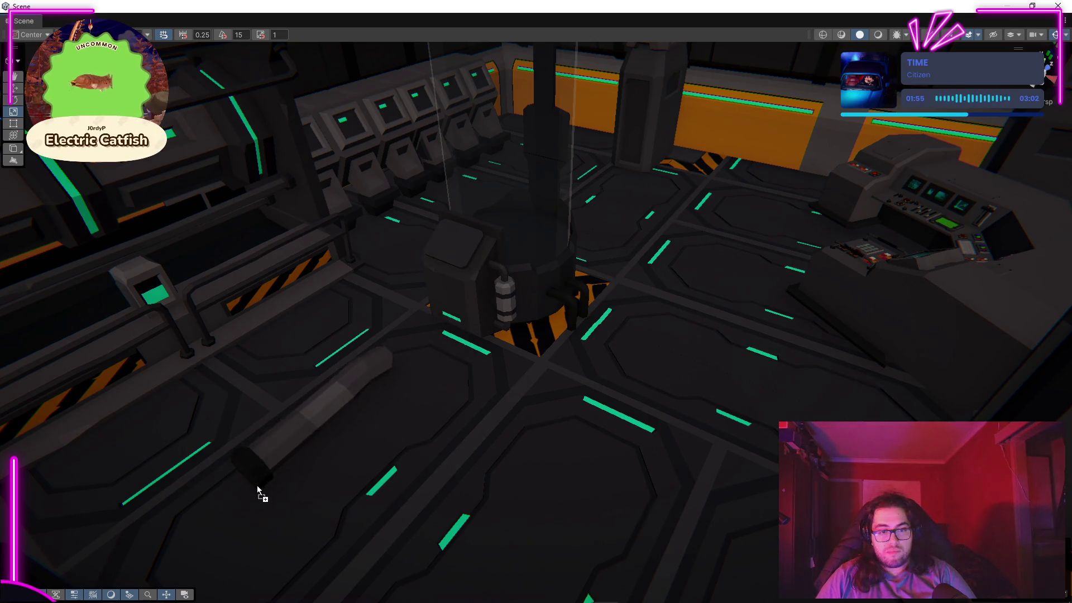
pyautogui.moveTo(542, 378); pyautogui.dragTo(339, 366)
pyautogui.moveTo(418, 382); pyautogui.dragTo(314, 287)
pyautogui.scroll(10, 313, 287)
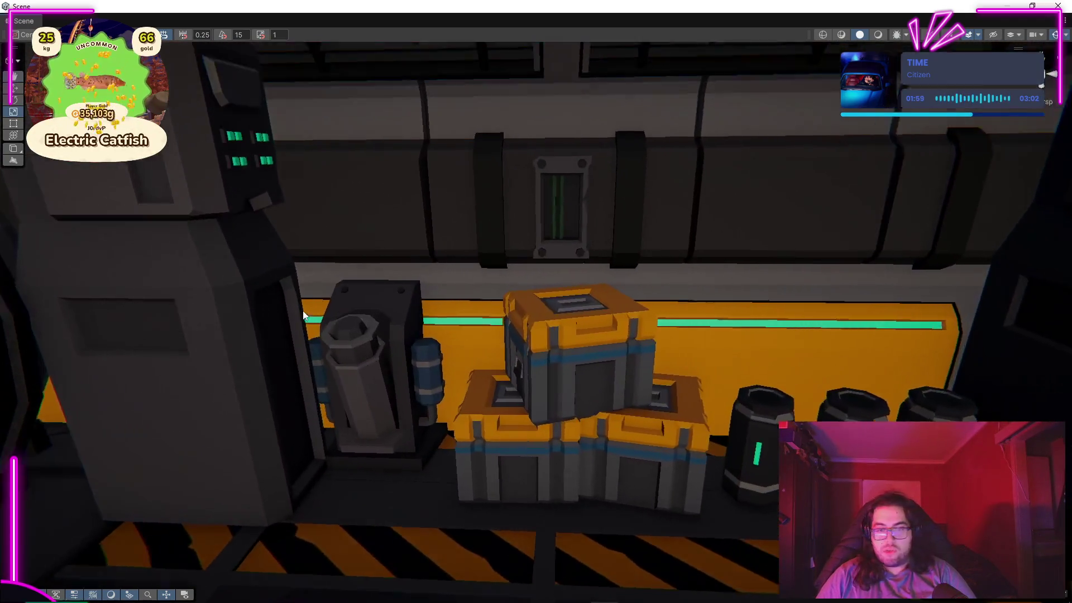
# Step: Place the red-valve wall panel and a pipe piece onto the white tank's front
pyautogui.moveTo(541, 289)
pyautogui.mouseDown()
pyautogui.moveTo(440, 303)
pyautogui.moveTo(741, 311)
pyautogui.moveTo(613, 306)
pyautogui.moveTo(441, 443)
pyautogui.moveTo(180, 433)
pyautogui.mouseUp()
pyautogui.press('f')
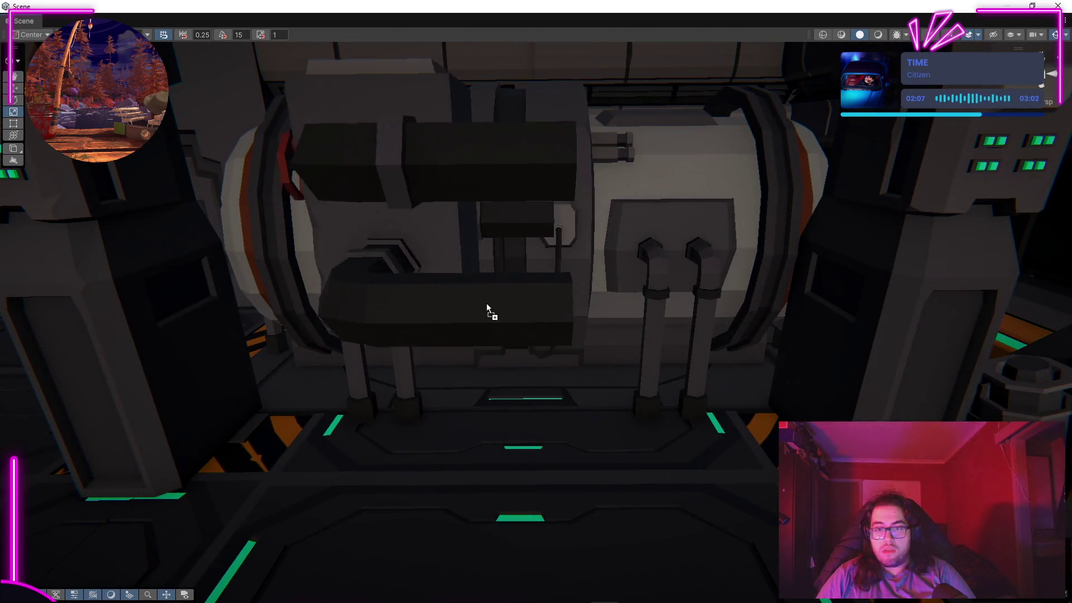
pyautogui.moveTo(487, 303); pyautogui.dragTo(532, 319)
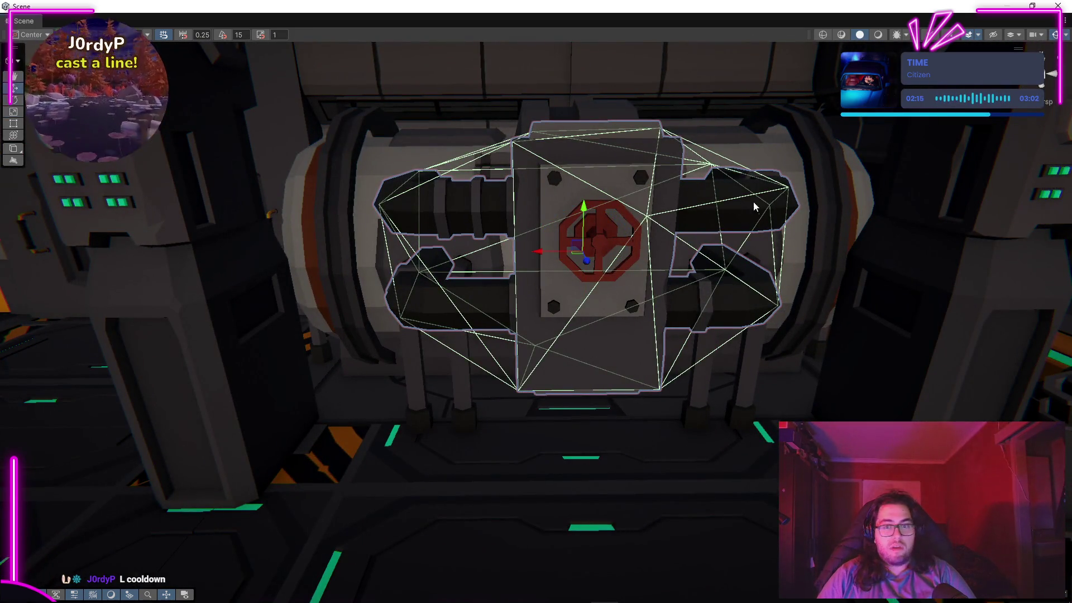
# Step: Drop the red-valve assembly lower and nudge it right, then frame it straight on
pyautogui.scroll(-3, 584, 256)
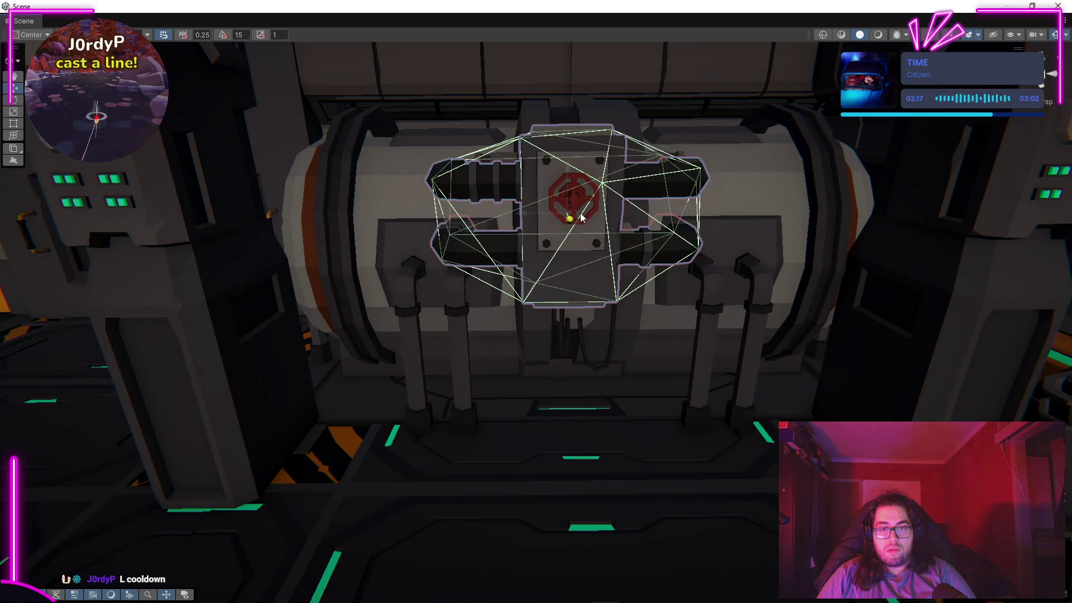
pyautogui.moveTo(569, 199); pyautogui.dragTo(576, 254)
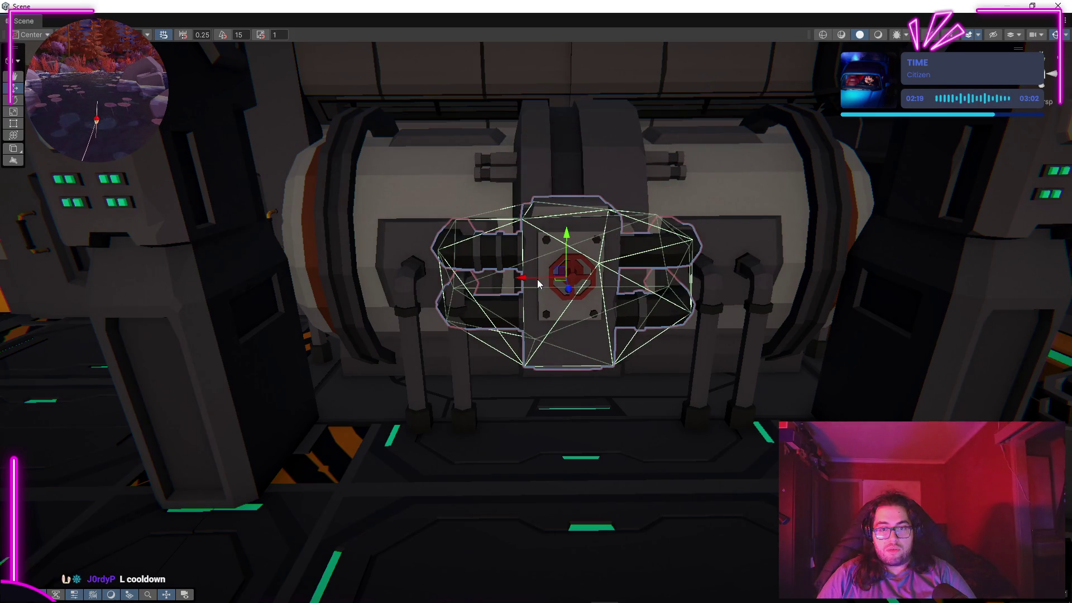
pyautogui.moveTo(531, 281); pyautogui.dragTo(555, 275)
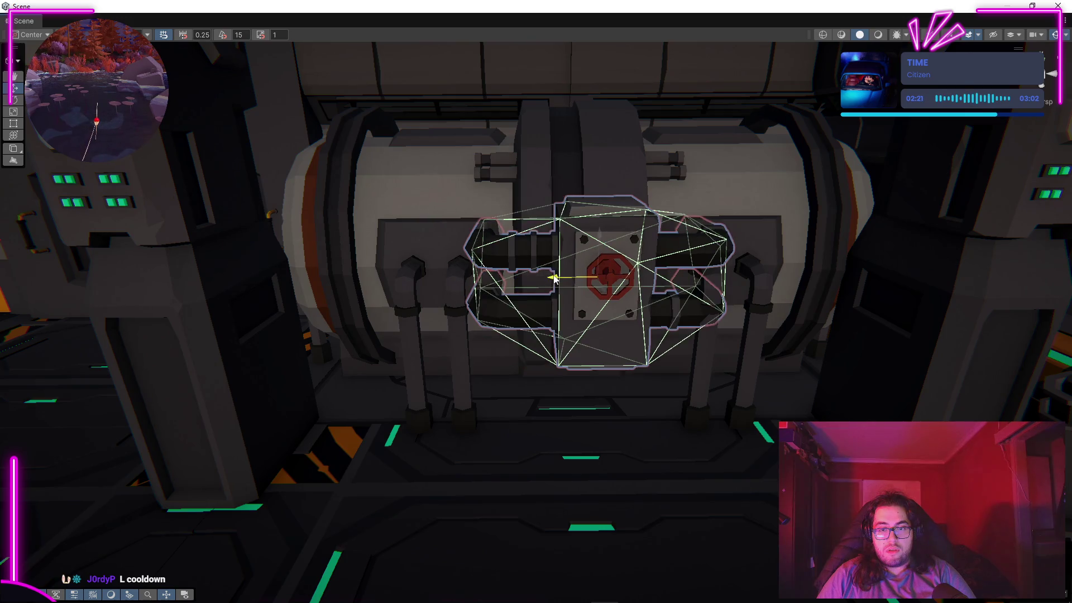
pyautogui.scroll(2, 562, 203)
pyautogui.moveTo(562, 203)
pyautogui.mouseDown()
pyautogui.moveTo(682, 306)
pyautogui.moveTo(781, 318)
pyautogui.moveTo(811, 354)
pyautogui.moveTo(821, 320)
pyautogui.moveTo(536, 318)
pyautogui.moveTo(522, 328)
pyautogui.mouseUp()
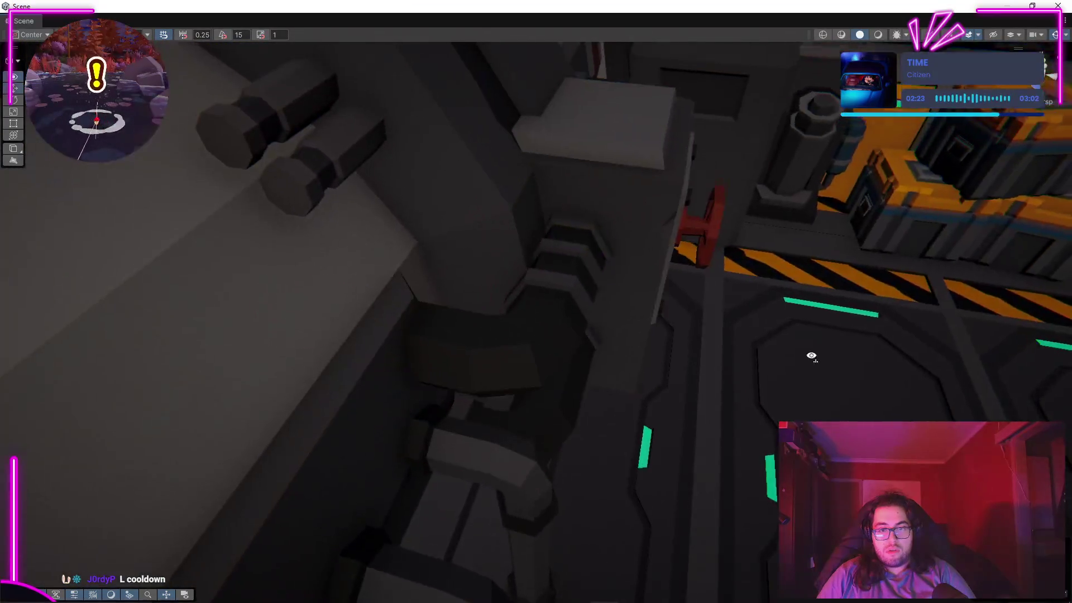
pyautogui.press('f')
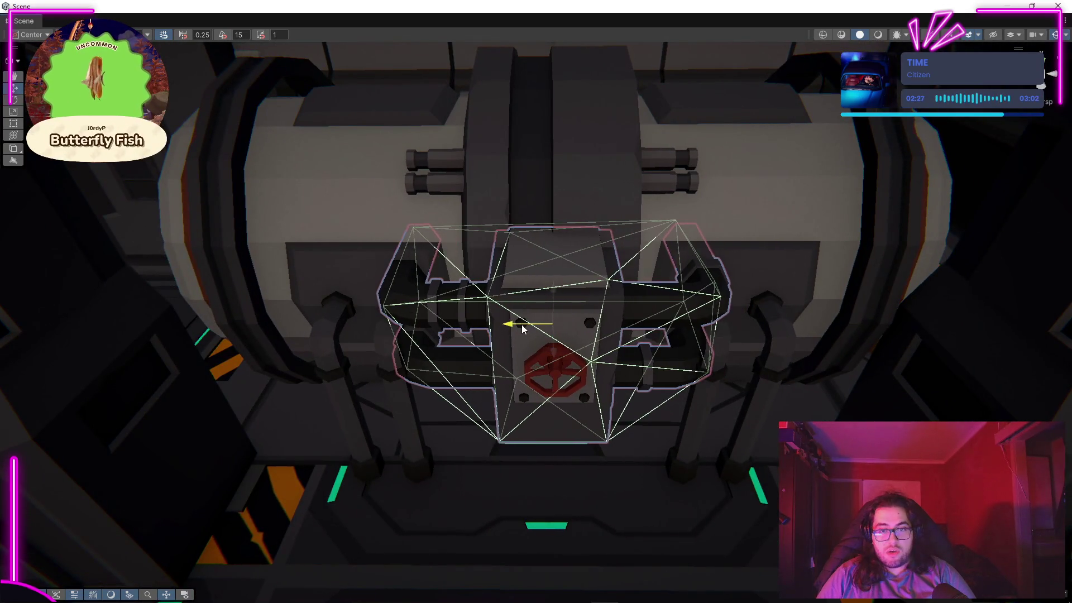
pyautogui.moveTo(592, 385)
pyautogui.mouseDown()
pyautogui.moveTo(597, 426)
pyautogui.moveTo(437, 359)
pyautogui.moveTo(575, 333)
pyautogui.moveTo(421, 344)
pyautogui.moveTo(276, 335)
pyautogui.moveTo(476, 351)
pyautogui.moveTo(571, 182)
pyautogui.moveTo(576, 240)
pyautogui.moveTo(629, 246)
pyautogui.moveTo(729, 447)
pyautogui.moveTo(730, 312)
pyautogui.mouseUp()
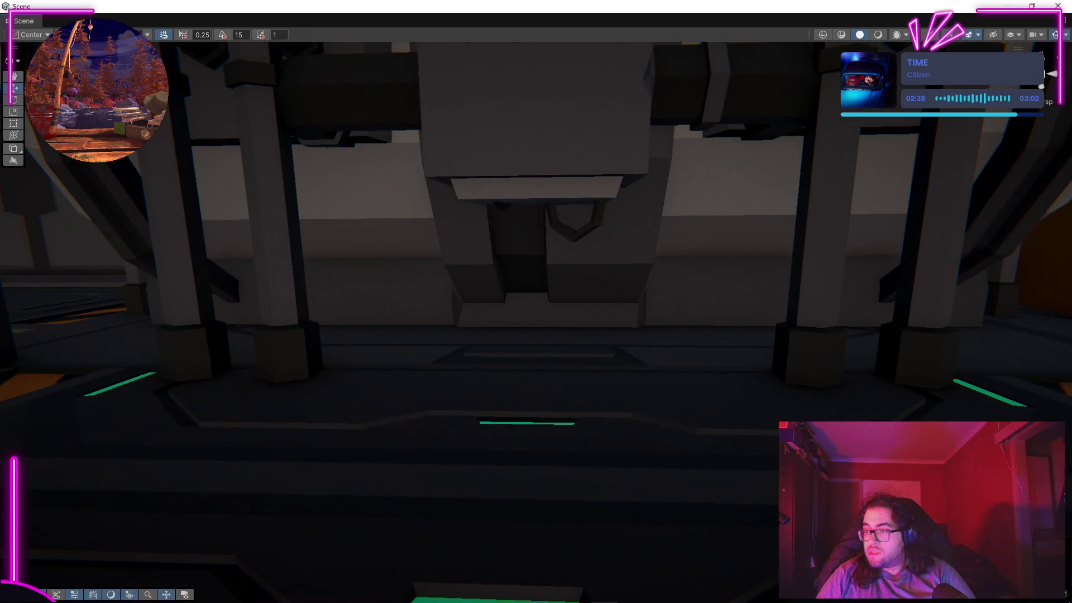
# Step: Drag the right-side pipe piece toward the room centre and select the orange pipe rack
pyautogui.moveTo(351, 590)
pyautogui.mouseDown()
pyautogui.moveTo(574, 319)
pyautogui.moveTo(674, 251)
pyautogui.moveTo(679, 469)
pyautogui.moveTo(740, 382)
pyautogui.moveTo(690, 415)
pyautogui.moveTo(559, 413)
pyautogui.moveTo(179, 459)
pyautogui.moveTo(412, 438)
pyautogui.moveTo(373, 454)
pyautogui.moveTo(359, 505)
pyautogui.moveTo(671, 488)
pyautogui.moveTo(558, 463)
pyautogui.moveTo(684, 434)
pyautogui.mouseUp()
pyautogui.moveTo(766, 467)
pyautogui.mouseDown()
pyautogui.moveTo(580, 276)
pyautogui.moveTo(578, 247)
pyautogui.moveTo(599, 276)
pyautogui.moveTo(597, 262)
pyautogui.moveTo(592, 305)
pyautogui.moveTo(555, 225)
pyautogui.moveTo(566, 256)
pyautogui.moveTo(404, 278)
pyautogui.moveTo(406, 291)
pyautogui.moveTo(487, 279)
pyautogui.moveTo(557, 304)
pyautogui.moveTo(173, 311)
pyautogui.moveTo(91, 254)
pyautogui.moveTo(104, 279)
pyautogui.moveTo(91, 289)
pyautogui.moveTo(1059, 337)
pyautogui.moveTo(433, 344)
pyautogui.moveTo(391, 335)
pyautogui.mouseUp()
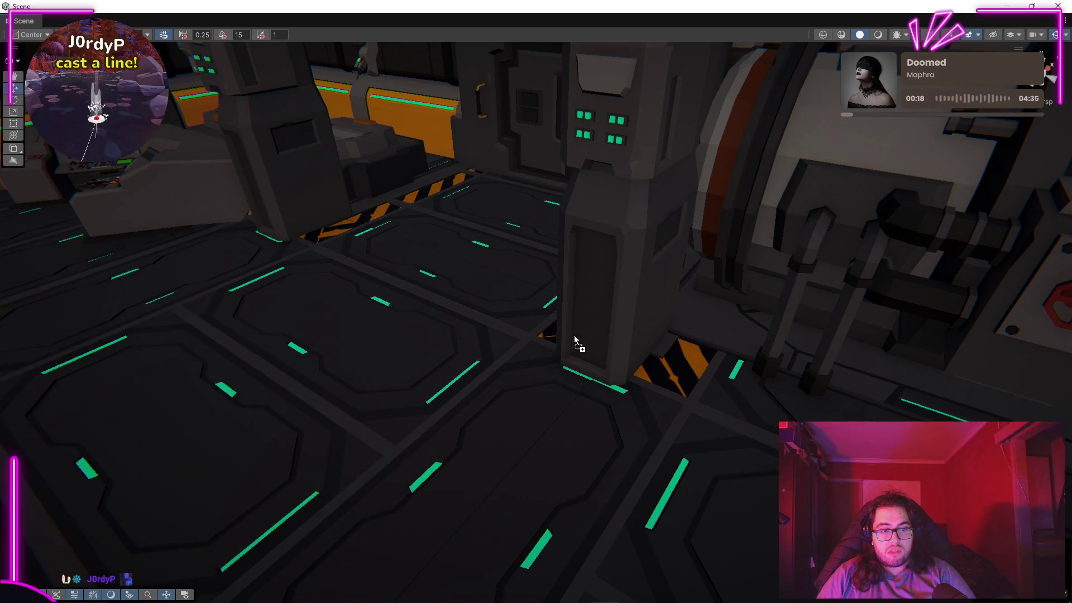
pyautogui.click(467, 307)
# Step: Lower the orange pipe rack and slide it along the wall against the left pillar by the door
pyautogui.press('f')
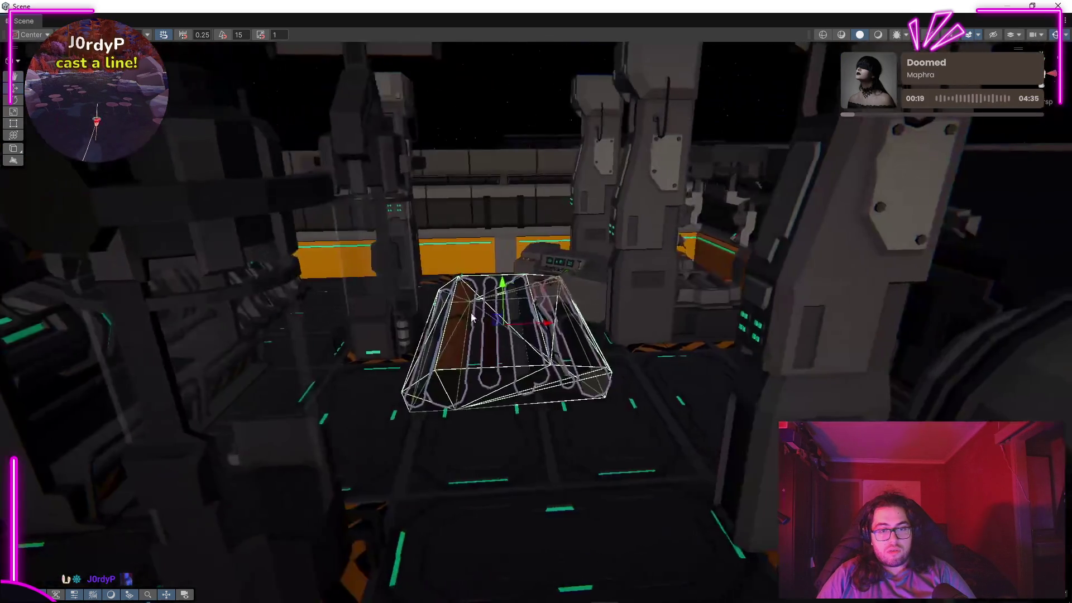
pyautogui.scroll(3, 625, 379)
pyautogui.scroll(-5, 625, 379)
pyautogui.scroll(3, 708, 378)
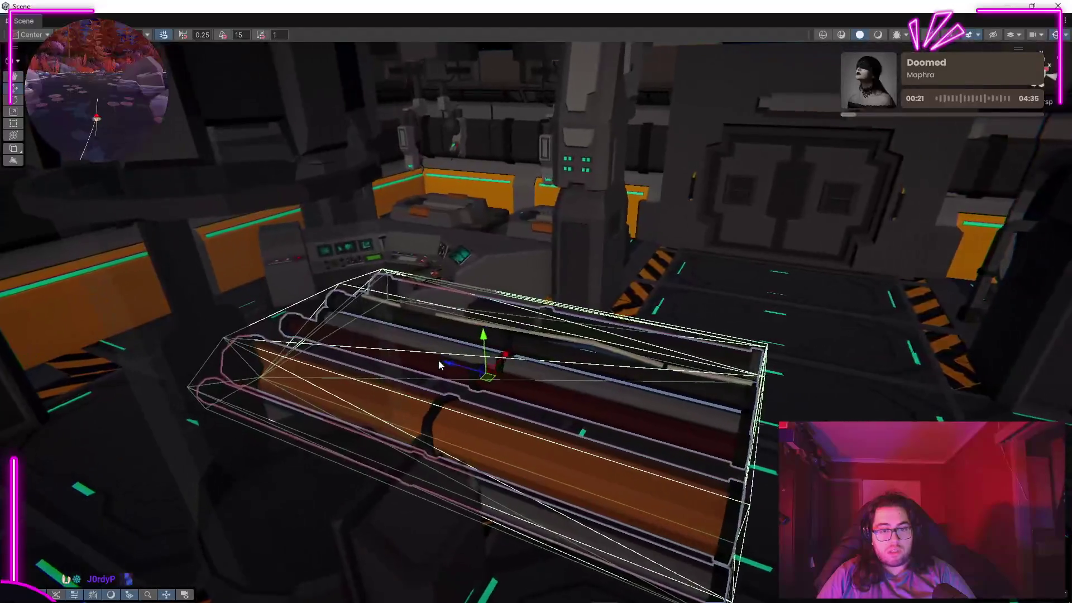
pyautogui.moveTo(755, 436)
pyautogui.mouseDown()
pyautogui.moveTo(631, 429)
pyautogui.moveTo(530, 405)
pyautogui.moveTo(539, 411)
pyautogui.moveTo(524, 441)
pyautogui.moveTo(479, 431)
pyautogui.moveTo(657, 383)
pyautogui.moveTo(703, 290)
pyautogui.mouseUp()
pyautogui.press('r')
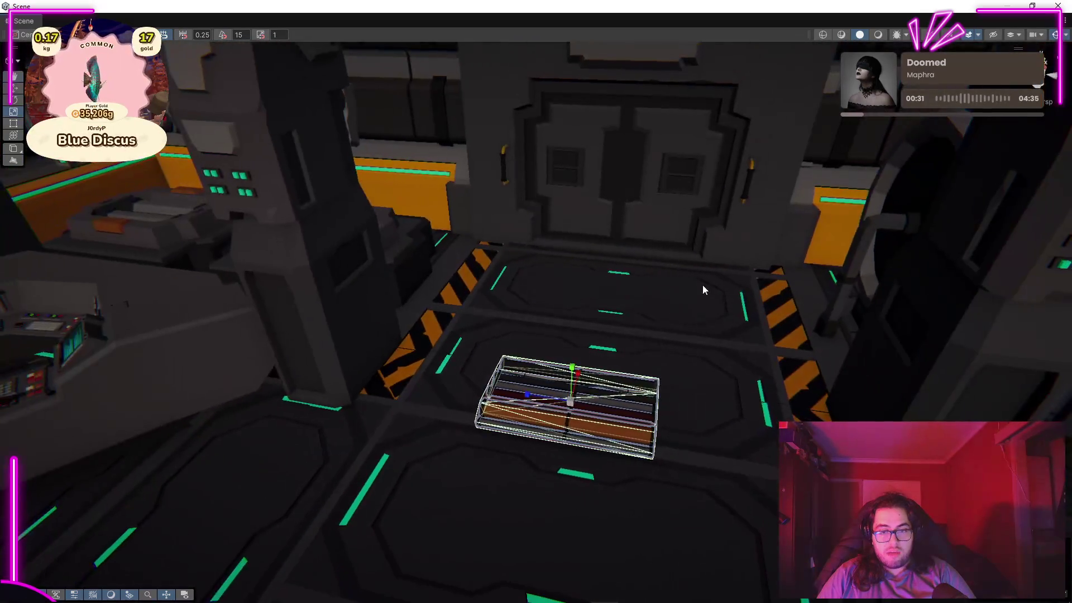
pyautogui.moveTo(572, 392); pyautogui.dragTo(488, 289)
pyautogui.moveTo(554, 330)
pyautogui.mouseDown()
pyautogui.moveTo(700, 131)
pyautogui.moveTo(584, 195)
pyautogui.mouseUp()
pyautogui.moveTo(496, 190); pyautogui.dragTo(529, 319)
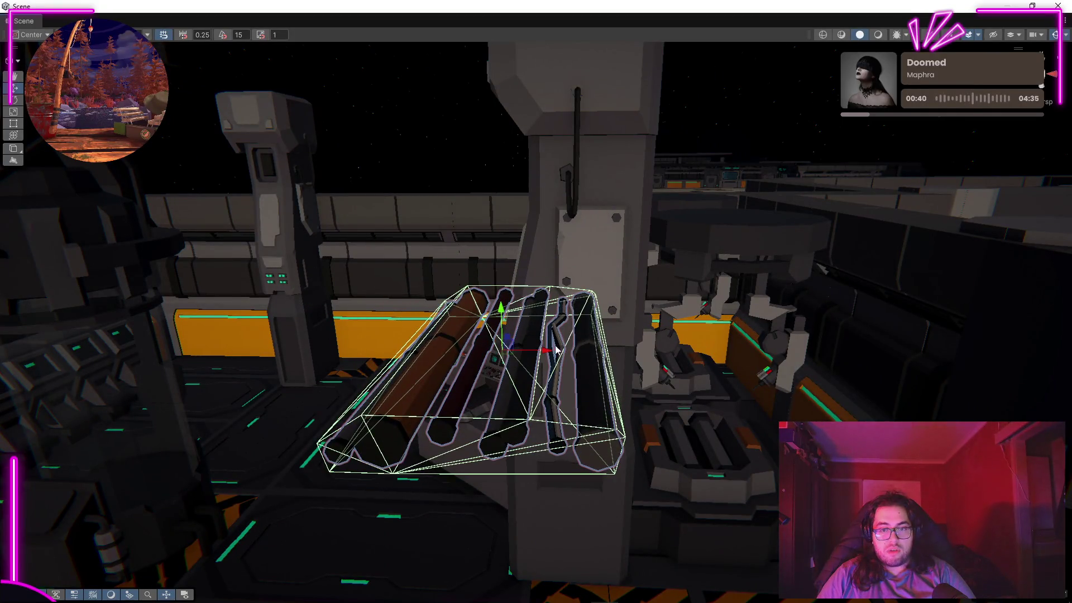
pyautogui.moveTo(539, 367)
pyautogui.mouseDown()
pyautogui.moveTo(625, 363)
pyautogui.moveTo(517, 326)
pyautogui.moveTo(738, 299)
pyautogui.mouseUp()
pyautogui.moveTo(708, 254)
pyautogui.mouseDown()
pyautogui.moveTo(312, 243)
pyautogui.moveTo(353, 216)
pyautogui.moveTo(598, 220)
pyautogui.mouseUp()
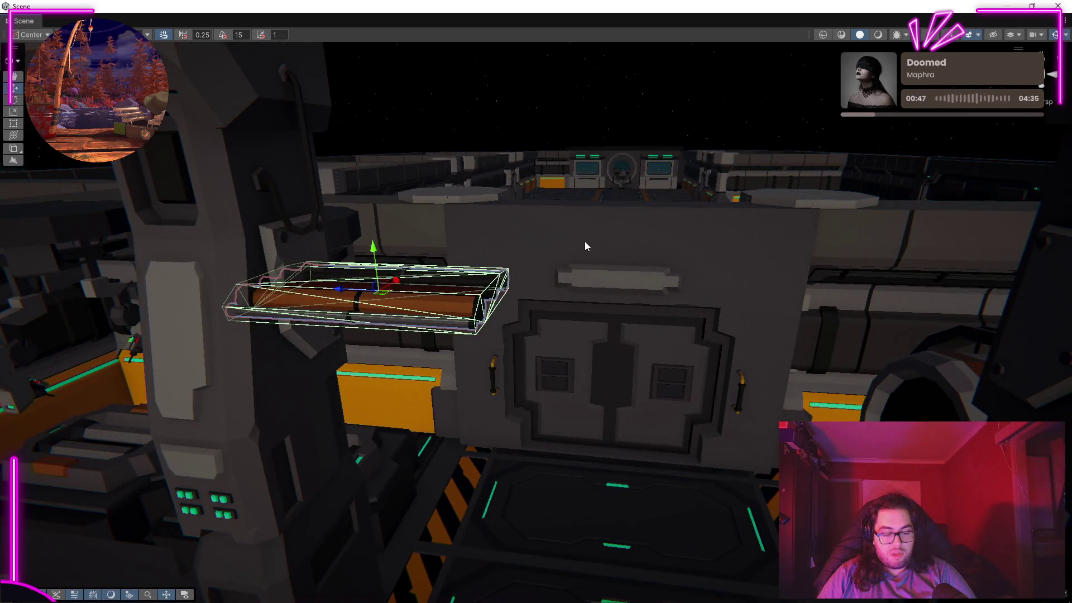
pyautogui.moveTo(352, 294)
pyautogui.mouseDown()
pyautogui.moveTo(556, 320)
pyautogui.moveTo(823, 330)
pyautogui.moveTo(681, 379)
pyautogui.moveTo(571, 402)
pyautogui.mouseUp()
pyautogui.hotkey('ctrl', 'z')
pyautogui.moveTo(361, 323); pyautogui.dragTo(421, 331)
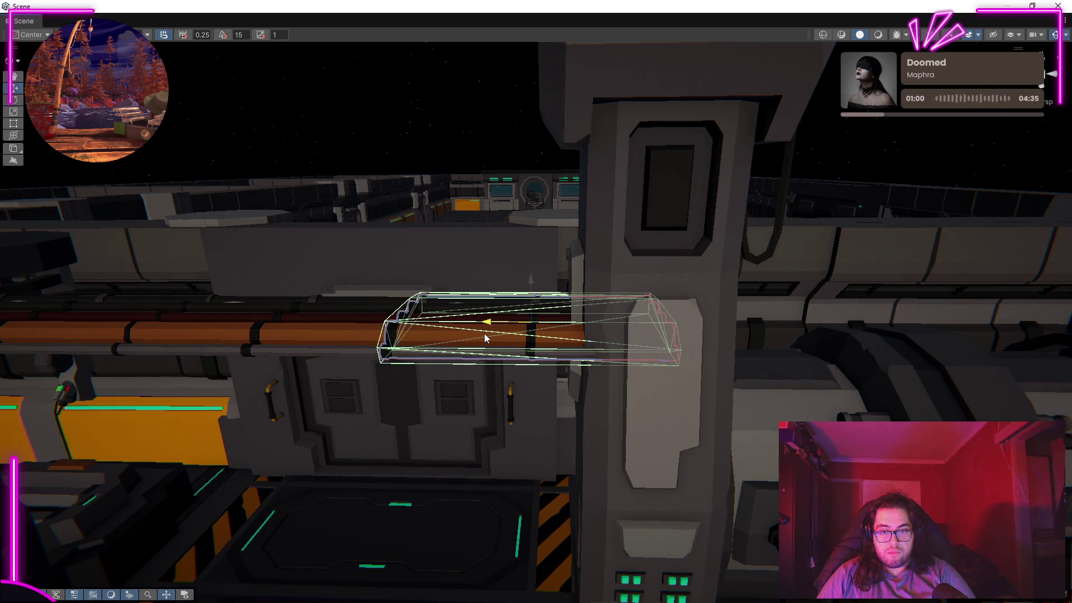
pyautogui.moveTo(454, 155)
pyautogui.mouseDown()
pyautogui.moveTo(521, 246)
pyautogui.moveTo(503, 275)
pyautogui.moveTo(32, 274)
pyautogui.moveTo(869, 280)
pyautogui.moveTo(530, 306)
pyautogui.moveTo(556, 305)
pyautogui.moveTo(323, 294)
pyautogui.mouseUp()
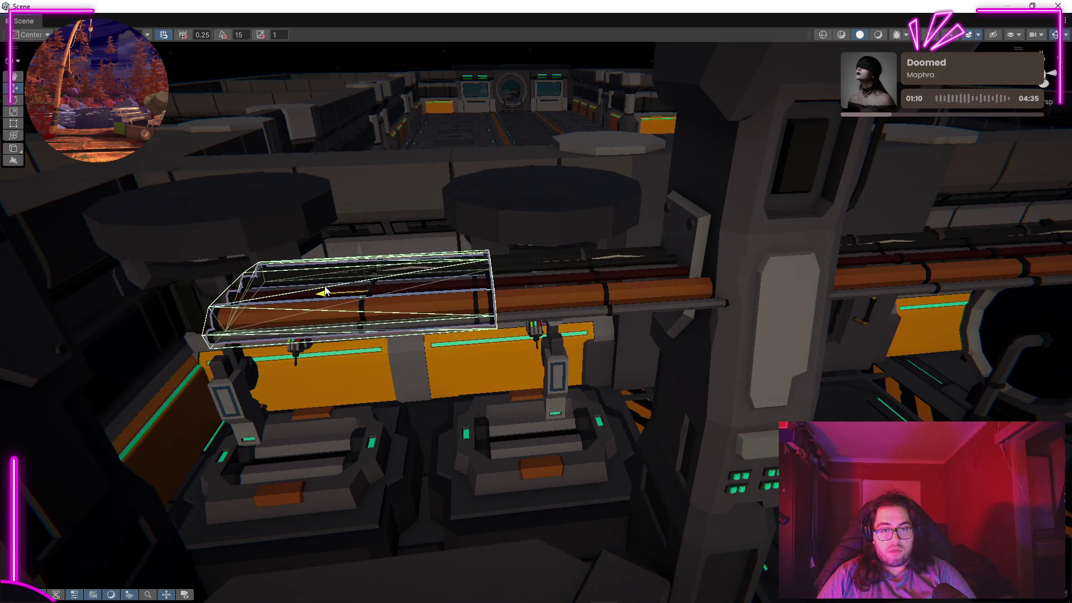
pyautogui.rightClick(454, 270)
pyautogui.moveTo(476, 159)
pyautogui.mouseDown()
pyautogui.moveTo(445, 136)
pyautogui.moveTo(536, 343)
pyautogui.moveTo(364, 330)
pyautogui.mouseUp()
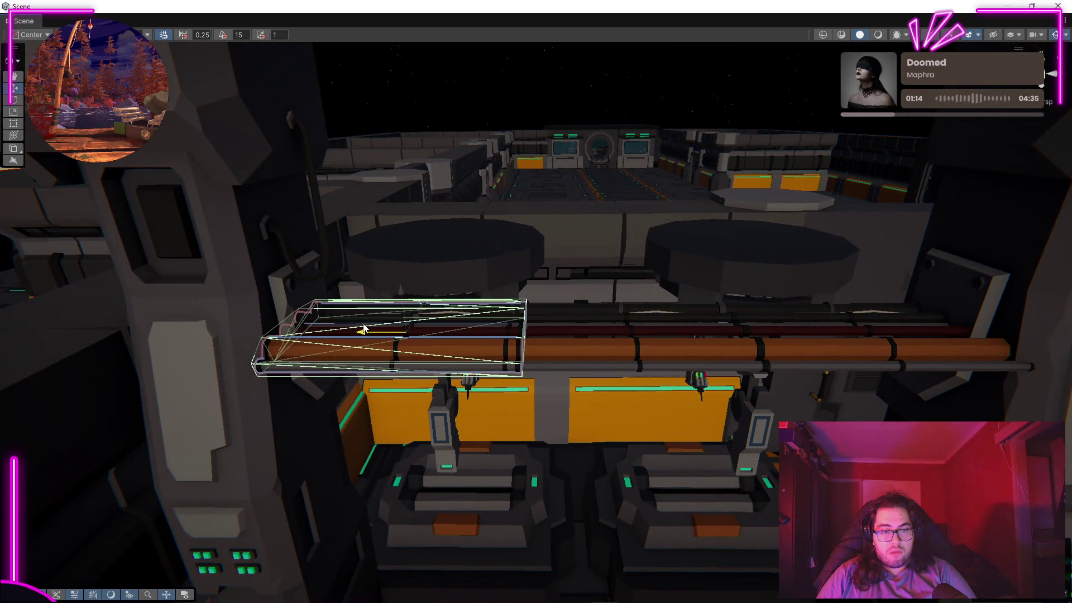
pyautogui.moveTo(575, 267)
pyautogui.mouseDown()
pyautogui.moveTo(996, 304)
pyautogui.moveTo(892, 268)
pyautogui.moveTo(852, 284)
pyautogui.moveTo(140, 366)
pyautogui.mouseUp()
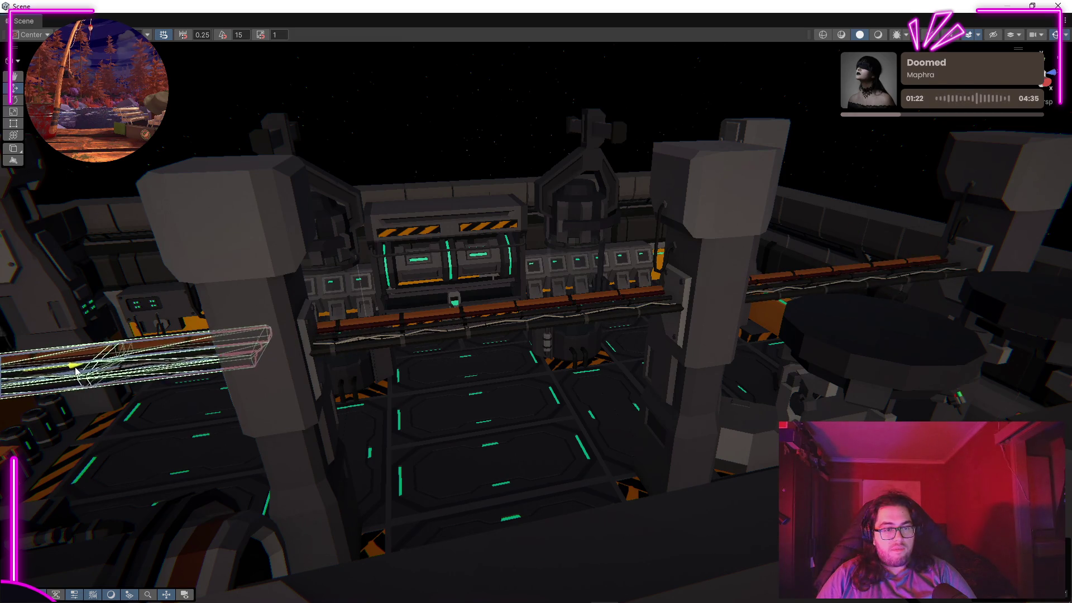
pyautogui.press('f')
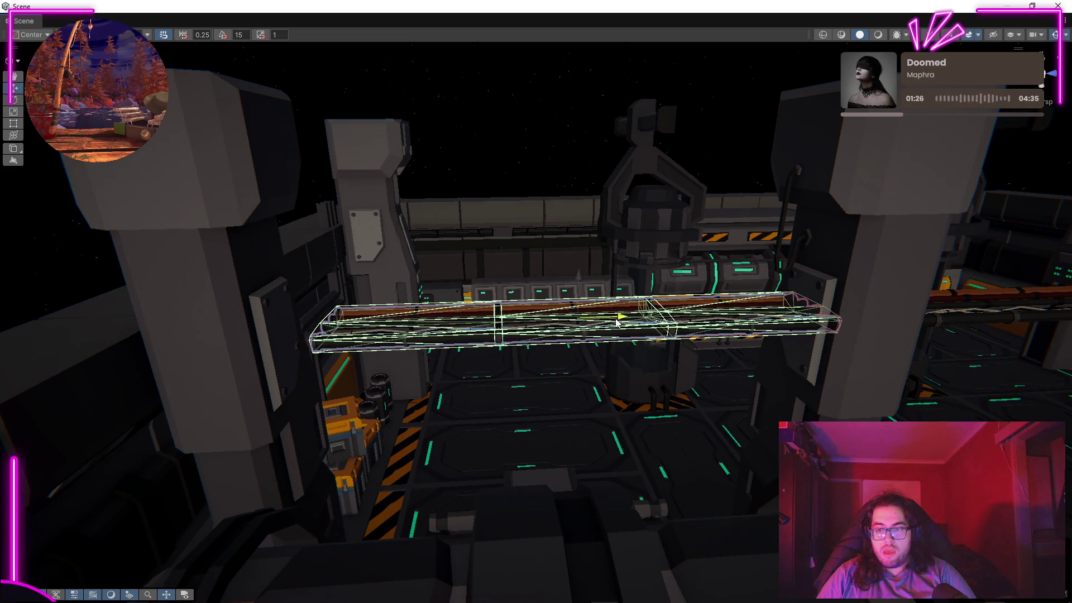
pyautogui.press('f')
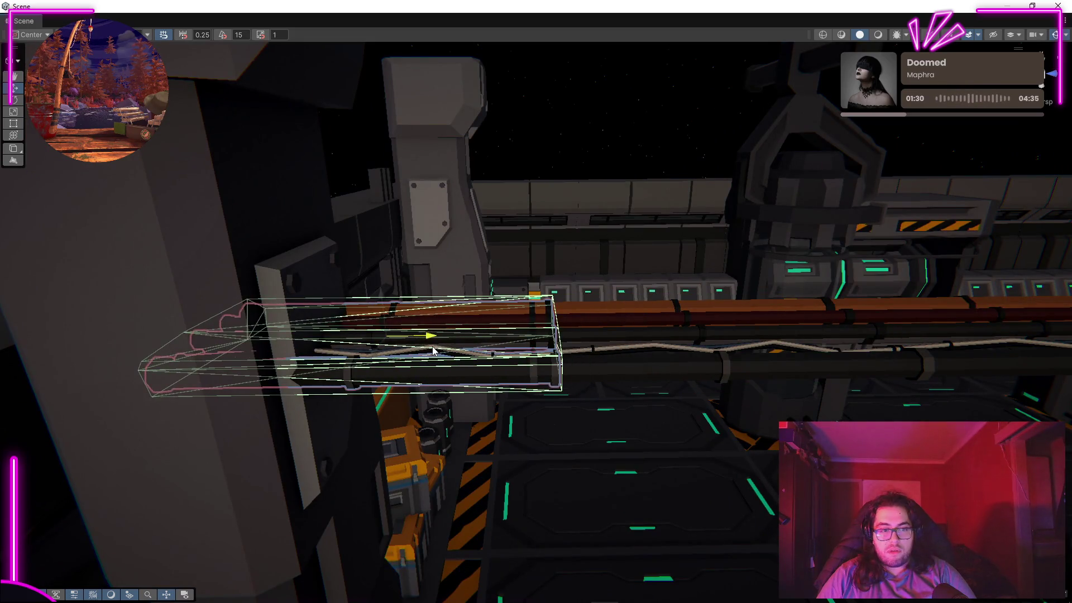
pyautogui.moveTo(563, 143)
pyautogui.mouseDown()
pyautogui.moveTo(354, 250)
pyautogui.moveTo(256, 249)
pyautogui.moveTo(72, 282)
pyautogui.moveTo(203, 220)
pyautogui.moveTo(76, 244)
pyautogui.moveTo(279, 282)
pyautogui.mouseUp()
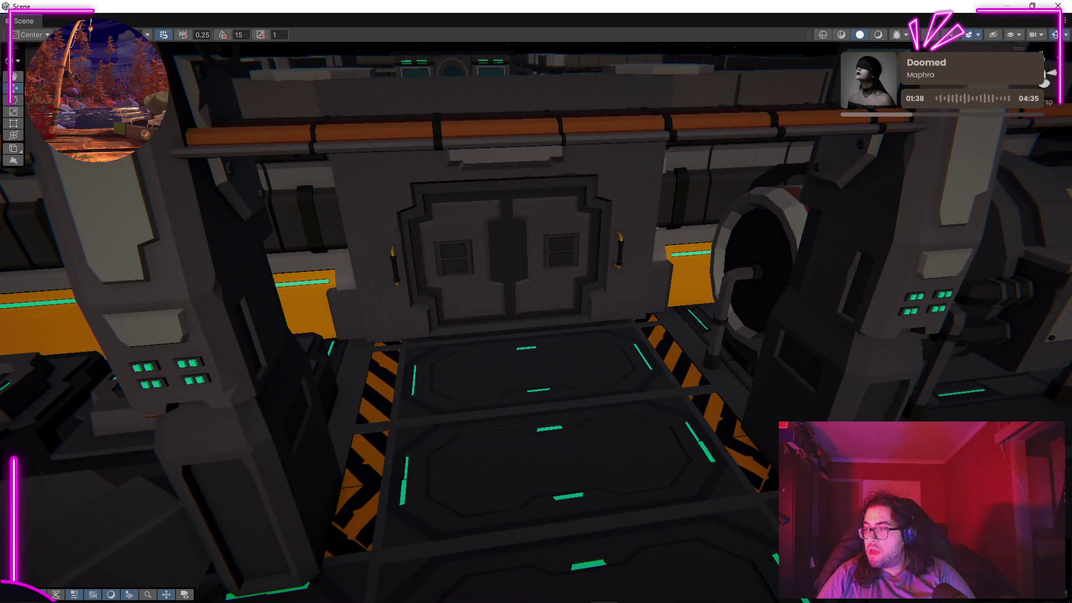
pyautogui.moveTo(359, 319)
pyautogui.mouseDown()
pyautogui.moveTo(526, 390)
pyautogui.moveTo(504, 331)
pyautogui.moveTo(567, 290)
pyautogui.mouseUp()
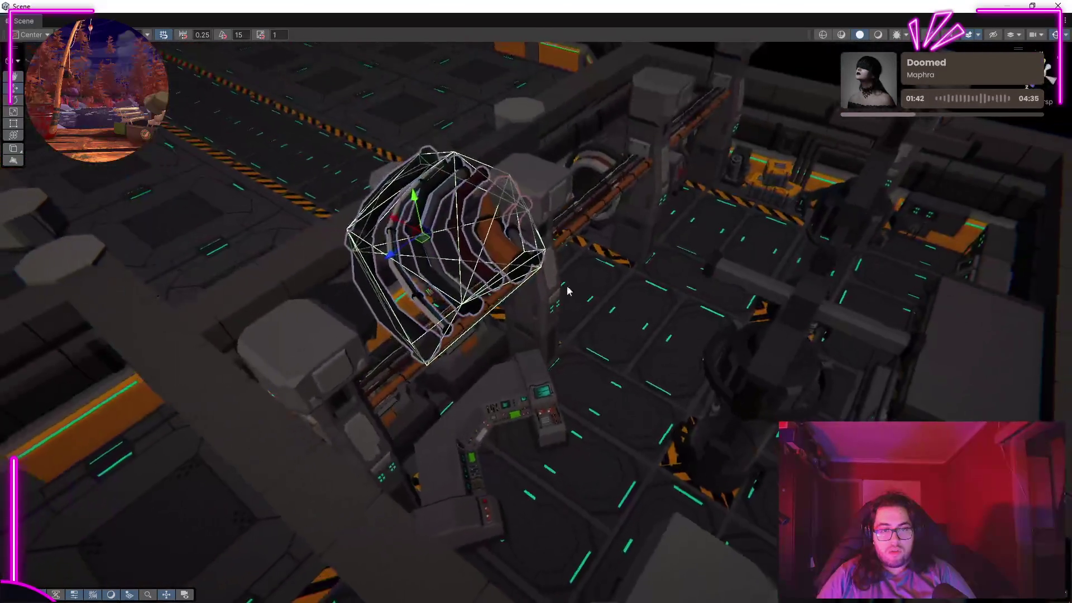
# Step: Move the curved pipe mesh toward the pipe rail and shrink it, adjusting its depth scale
pyautogui.moveTo(400, 248)
pyautogui.mouseDown()
pyautogui.moveTo(544, 109)
pyautogui.moveTo(589, 350)
pyautogui.mouseUp()
pyautogui.moveTo(681, 333)
pyautogui.mouseDown()
pyautogui.moveTo(639, 462)
pyautogui.moveTo(510, 376)
pyautogui.moveTo(651, 363)
pyautogui.moveTo(563, 357)
pyautogui.moveTo(591, 335)
pyautogui.moveTo(614, 358)
pyautogui.moveTo(609, 364)
pyautogui.moveTo(640, 224)
pyautogui.mouseUp()
pyautogui.moveTo(642, 267)
pyautogui.mouseDown()
pyautogui.moveTo(813, 280)
pyautogui.moveTo(743, 281)
pyautogui.mouseUp()
pyautogui.moveTo(663, 285)
pyautogui.mouseDown()
pyautogui.moveTo(605, 289)
pyautogui.moveTo(823, 277)
pyautogui.moveTo(716, 293)
pyautogui.mouseUp()
pyautogui.moveTo(588, 302)
pyautogui.mouseDown()
pyautogui.moveTo(552, 317)
pyautogui.moveTo(547, 306)
pyautogui.moveTo(563, 223)
pyautogui.moveTo(587, 184)
pyautogui.moveTo(983, 113)
pyautogui.moveTo(632, 95)
pyautogui.moveTo(635, 142)
pyautogui.moveTo(755, 136)
pyautogui.moveTo(376, 165)
pyautogui.moveTo(471, 207)
pyautogui.moveTo(474, 160)
pyautogui.moveTo(467, 199)
pyautogui.moveTo(482, 326)
pyautogui.mouseUp()
# Step: Slide the curved pipe bundle right and scale it down uniformly
pyautogui.click(495, 334)
pyautogui.moveTo(535, 396)
pyautogui.mouseDown()
pyautogui.moveTo(593, 397)
pyautogui.moveTo(578, 388)
pyautogui.mouseUp()
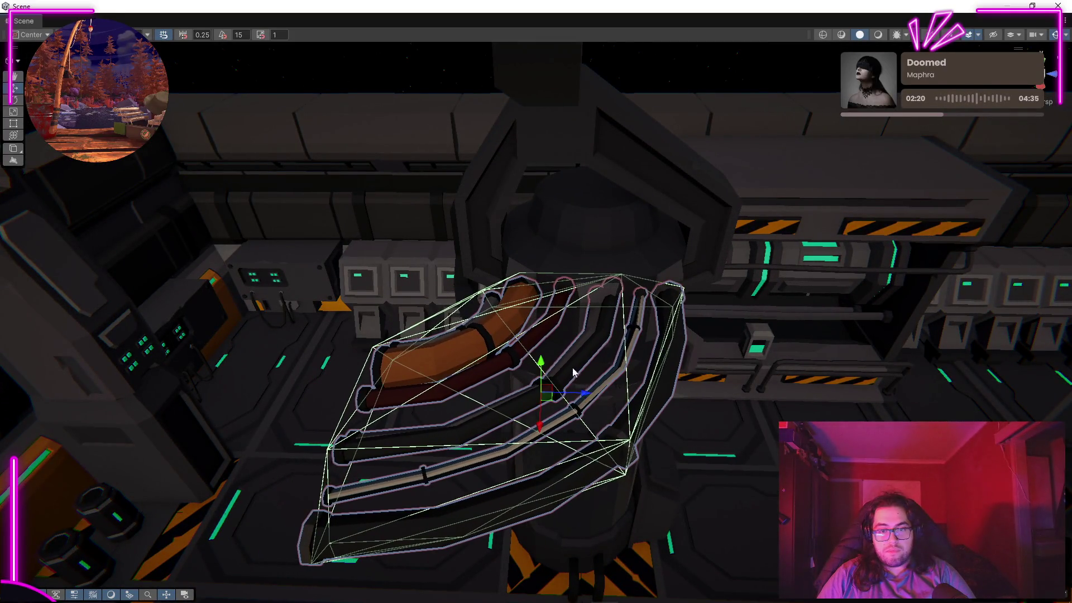
pyautogui.press('r')
pyautogui.moveTo(534, 324); pyautogui.dragTo(506, 336)
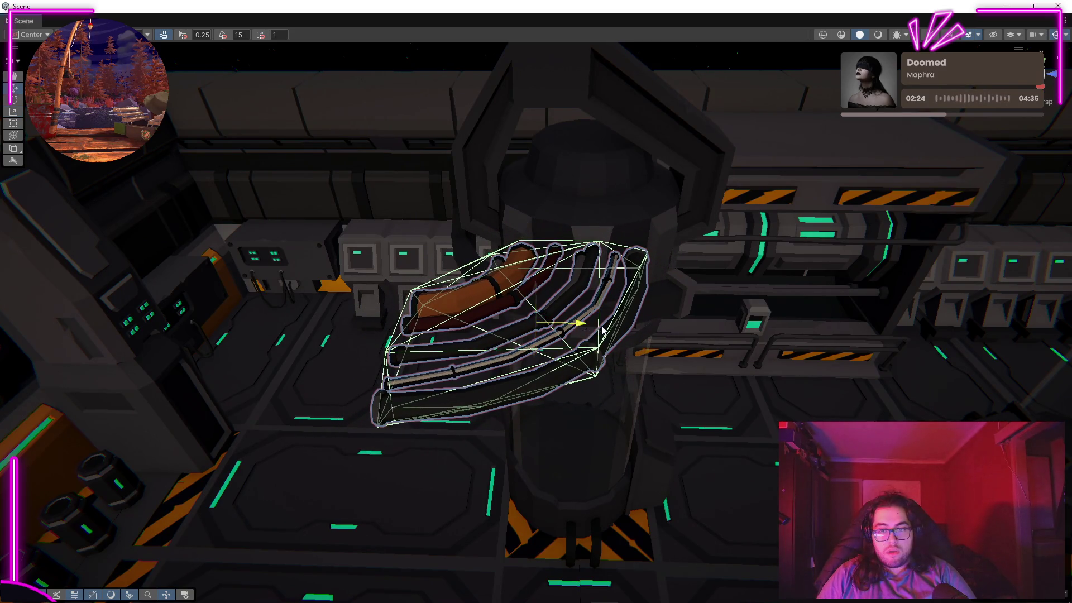
pyautogui.moveTo(610, 318)
pyautogui.mouseDown()
pyautogui.moveTo(815, 212)
pyautogui.moveTo(720, 167)
pyautogui.moveTo(620, 96)
pyautogui.moveTo(611, 177)
pyautogui.moveTo(586, 192)
pyautogui.moveTo(454, 210)
pyautogui.moveTo(42, 204)
pyautogui.moveTo(335, 280)
pyautogui.moveTo(549, 354)
pyautogui.mouseUp()
# Step: Position the pipe bundle on the deck floor beside the machine base
pyautogui.click(521, 346)
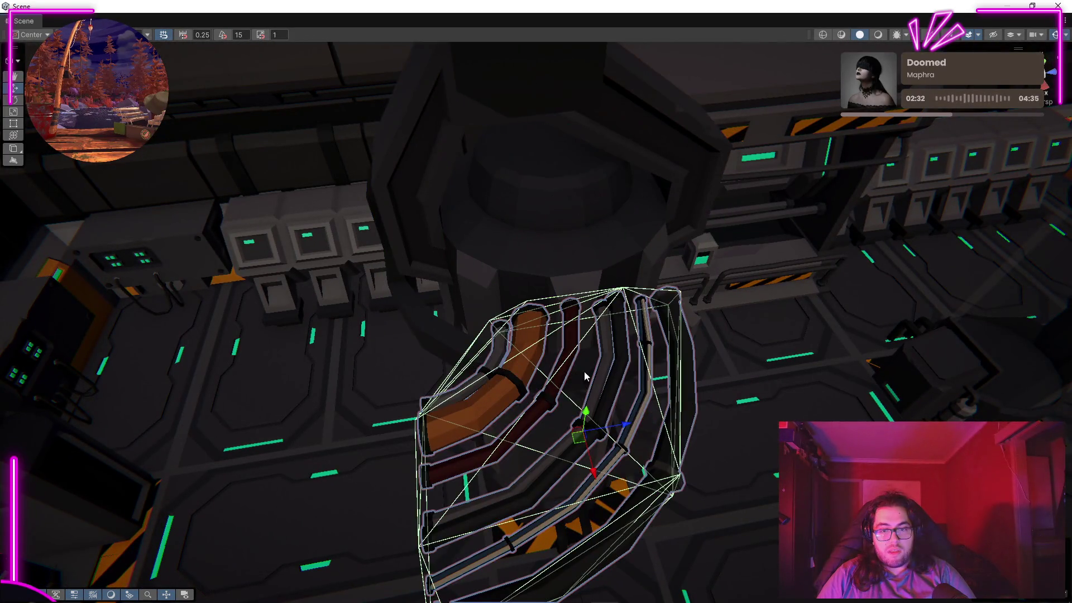
pyautogui.moveTo(589, 453)
pyautogui.mouseDown()
pyautogui.moveTo(581, 426)
pyautogui.moveTo(745, 292)
pyautogui.moveTo(596, 313)
pyautogui.moveTo(460, 357)
pyautogui.moveTo(589, 347)
pyautogui.moveTo(591, 426)
pyautogui.moveTo(545, 460)
pyautogui.moveTo(397, 385)
pyautogui.mouseUp()
pyautogui.click(397, 386)
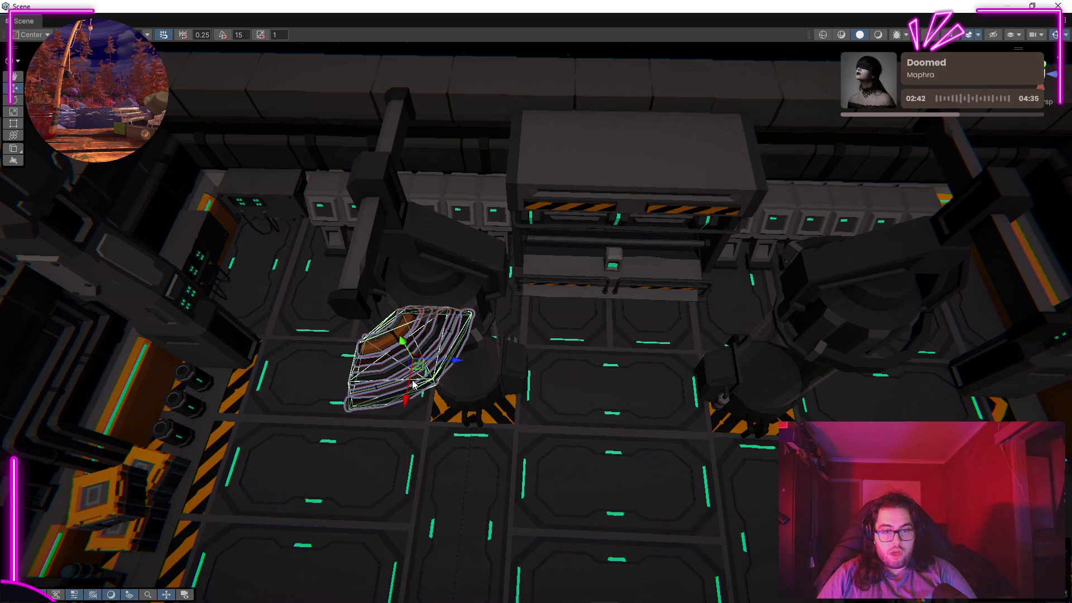
pyautogui.moveTo(451, 366); pyautogui.dragTo(920, 420)
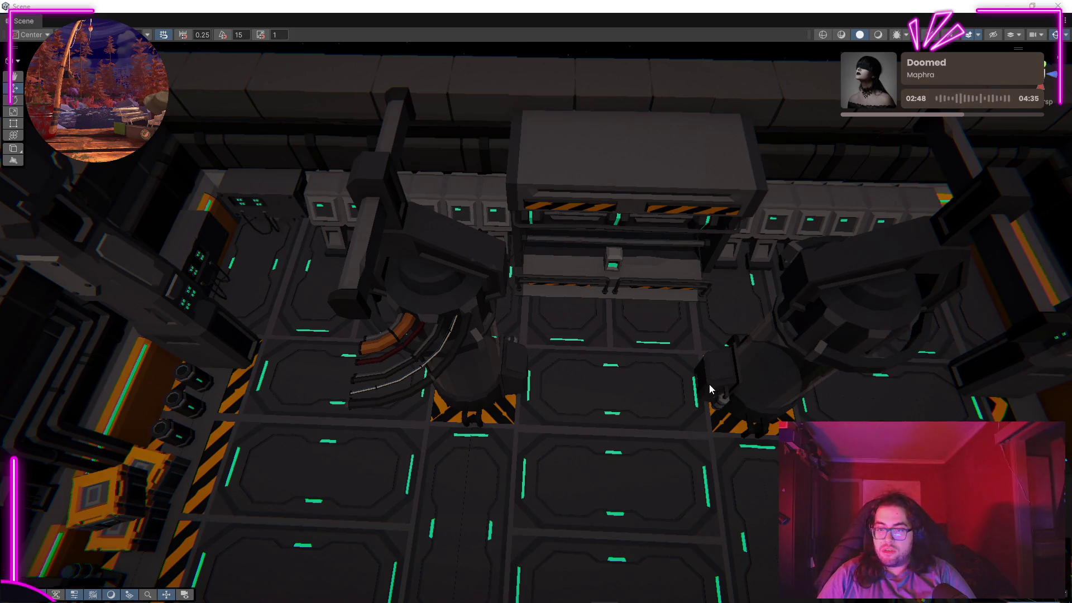
pyautogui.press('f')
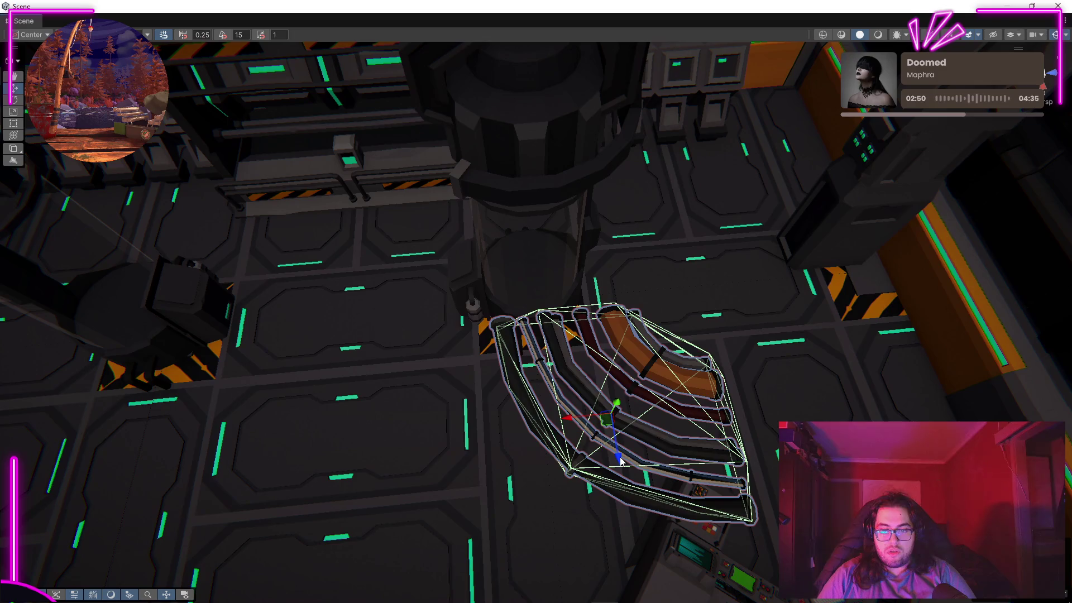
pyautogui.moveTo(620, 459); pyautogui.dragTo(586, 240)
# Step: Switch to Valorant, open the match scoreboard and accept the pending friend request
pyautogui.press('f')
pyautogui.moveTo(597, 119); pyautogui.dragTo(587, 342)
pyautogui.hotkey('alt', 'Tab')
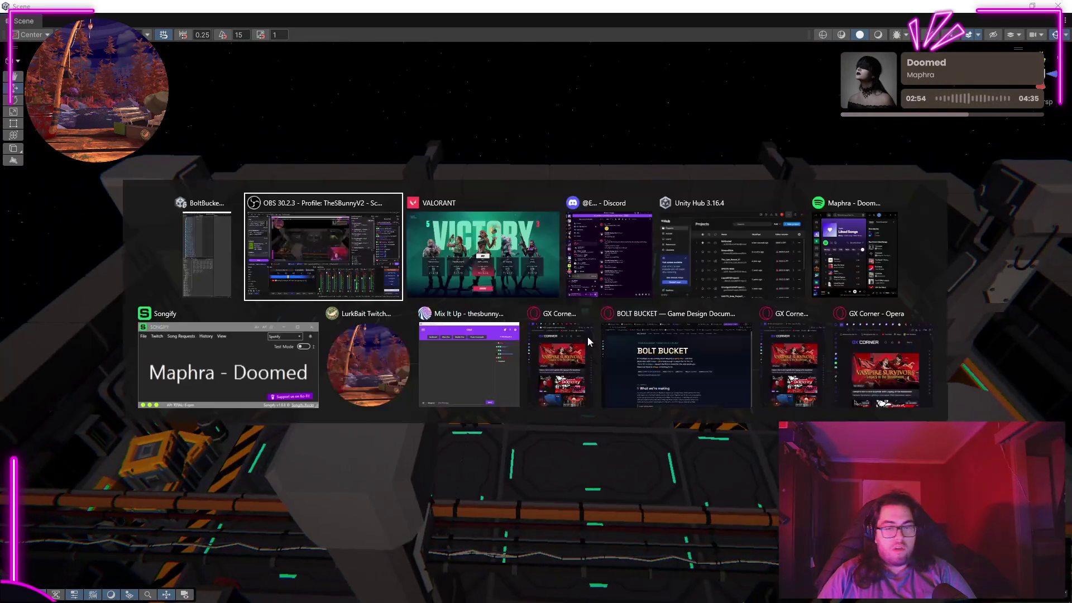
pyautogui.press('Tab')
pyautogui.click(505, 539)
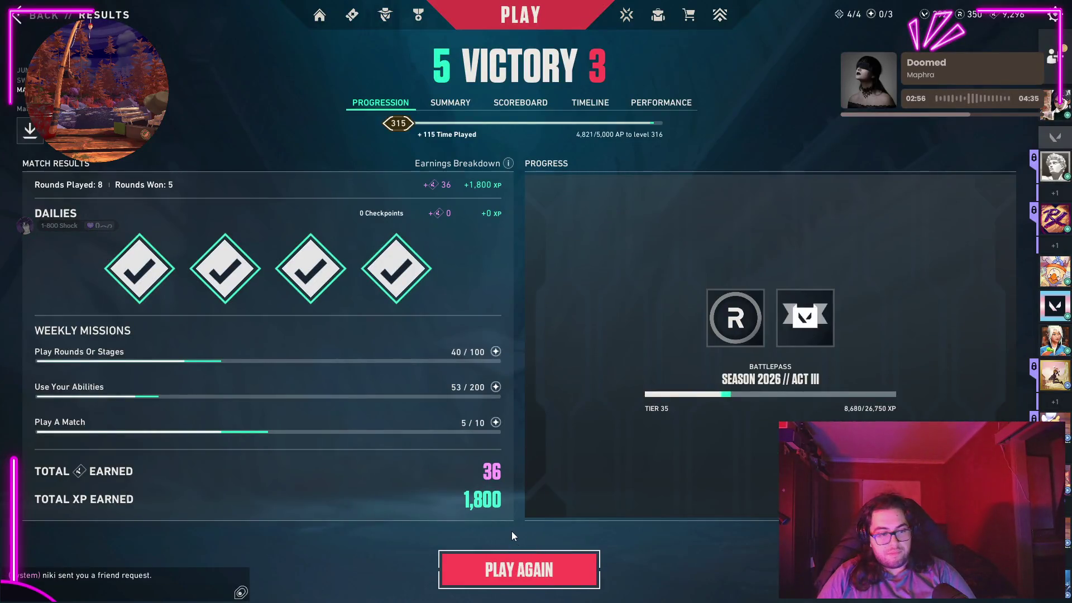
pyautogui.click(516, 110)
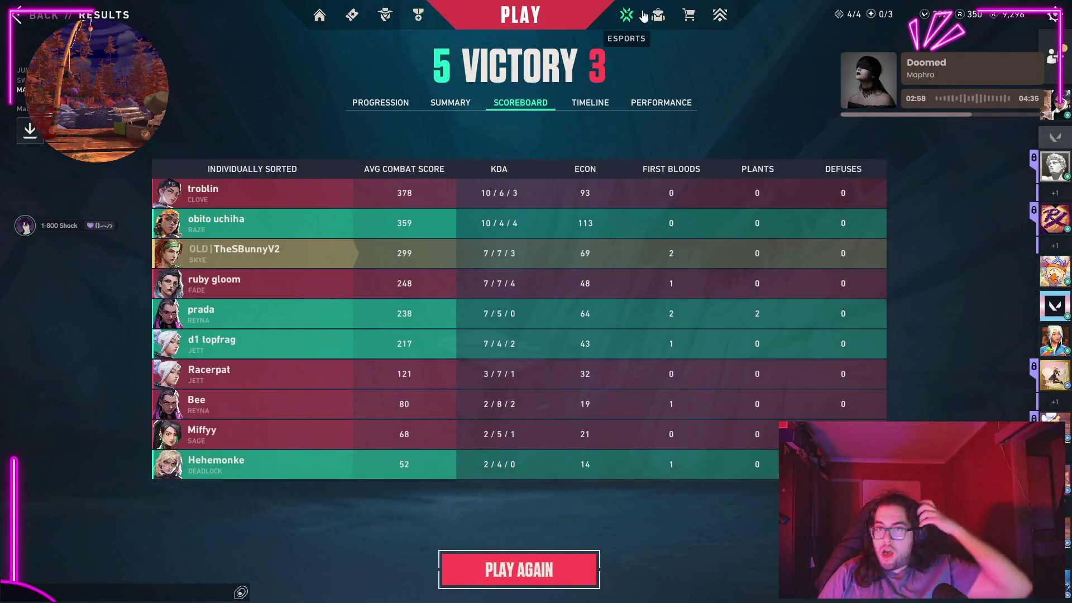
pyautogui.moveTo(1043, 142)
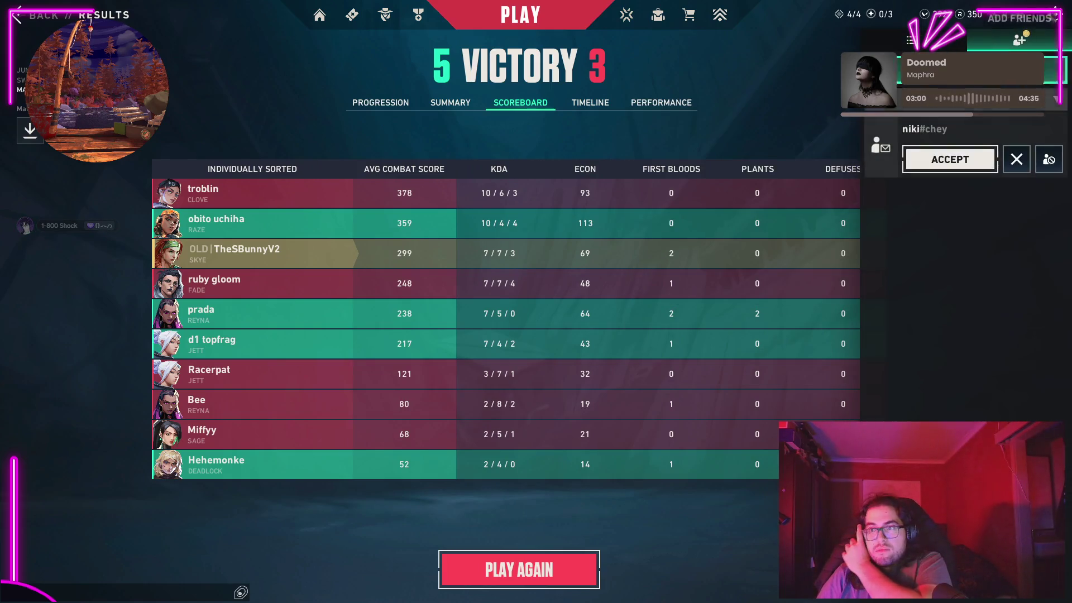
pyautogui.click(921, 46)
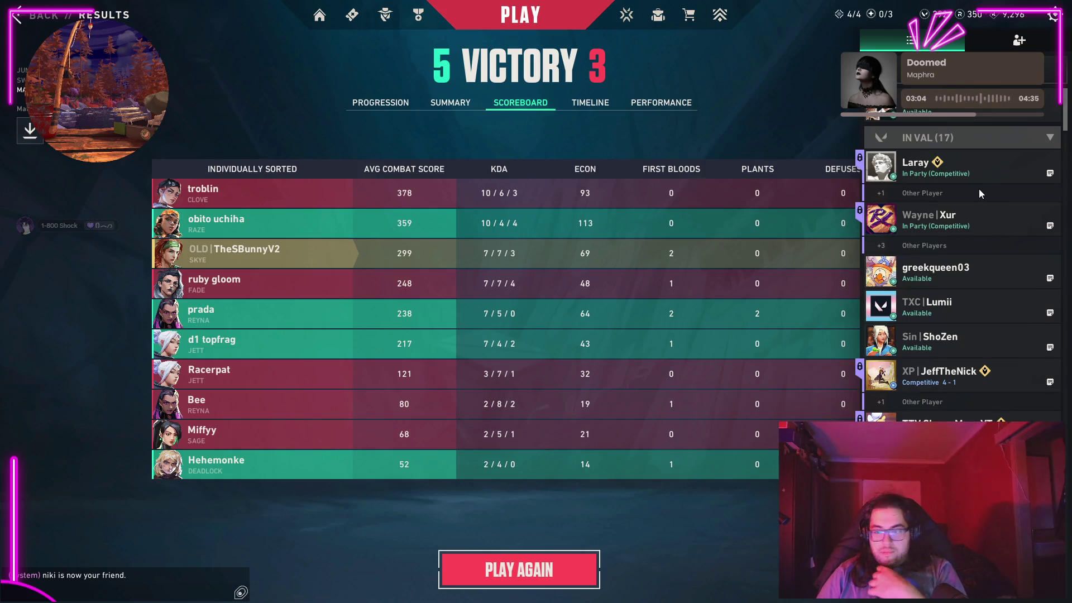
# Step: Whisper '?' to that friend, then return to Unity
pyautogui.scroll(-3, 963, 335)
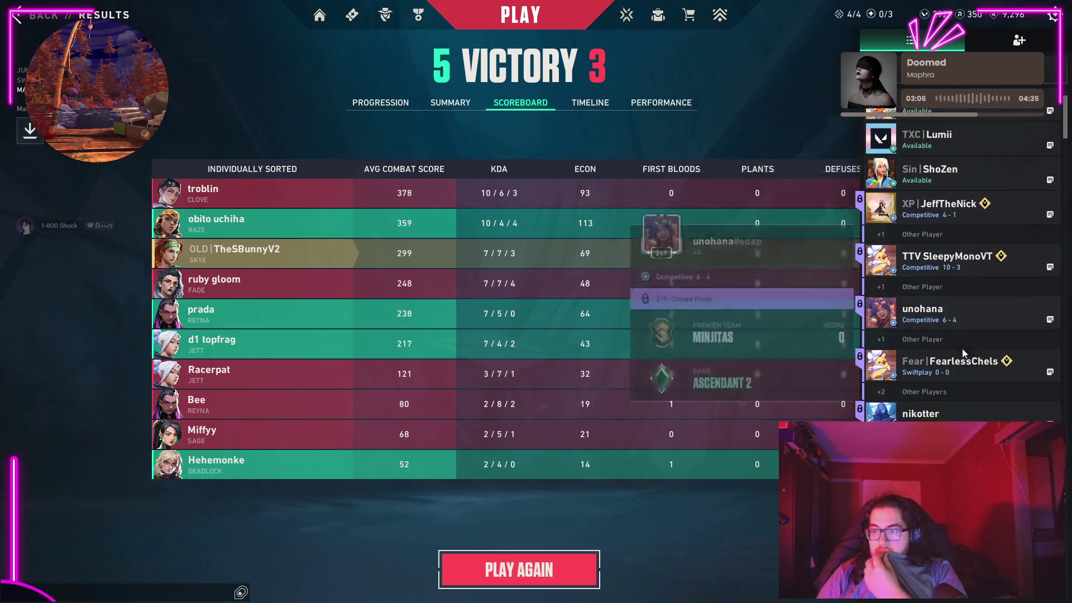
pyautogui.scroll(-4, 962, 352)
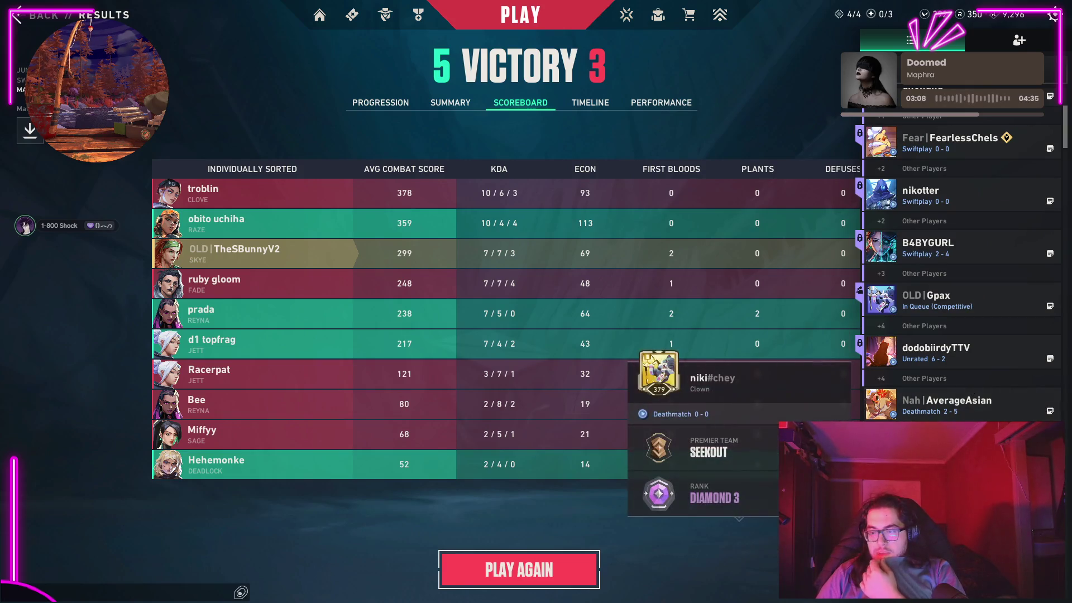
pyautogui.rightClick(940, 190)
pyautogui.click(982, 195)
pyautogui.write('ooo D3')
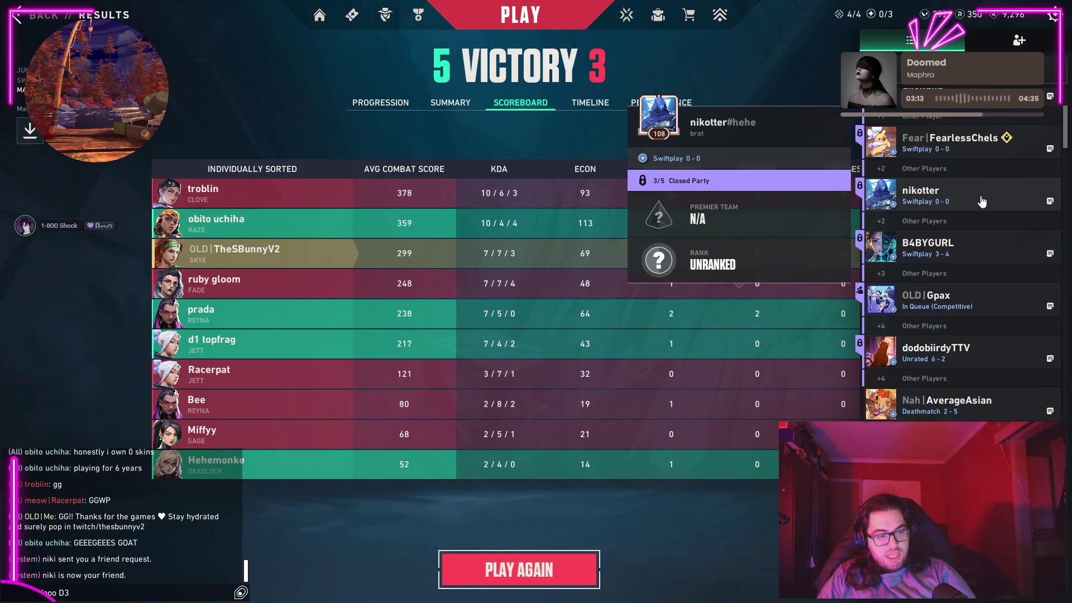
pyautogui.write('?')
pyautogui.press('Return')
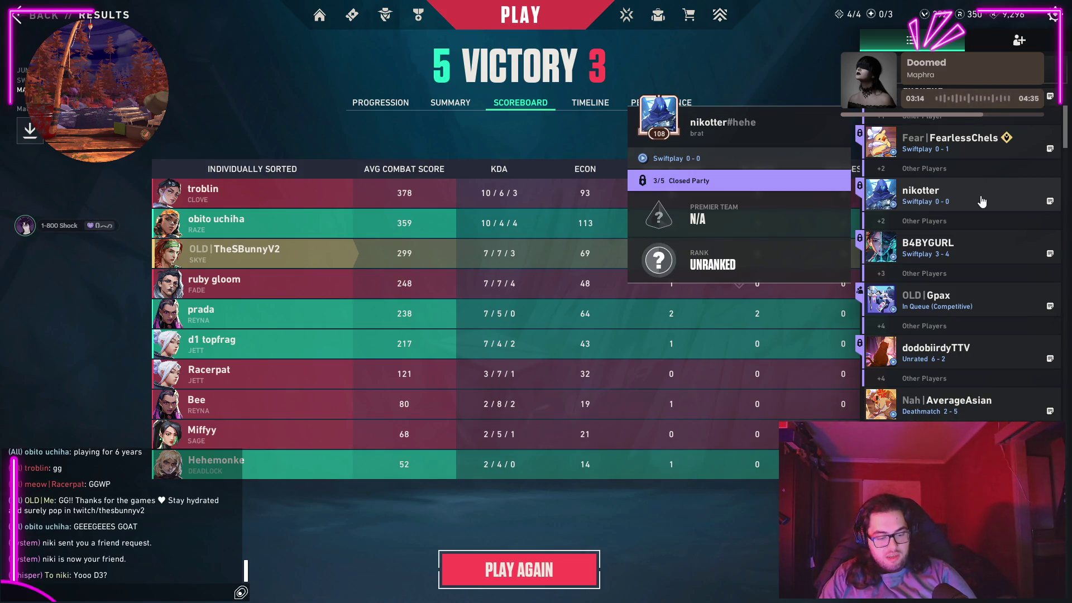
pyautogui.press('Return')
pyautogui.hotkey('alt', 'Tab')
pyautogui.moveTo(559, 322)
pyautogui.mouseDown()
pyautogui.moveTo(545, 354)
pyautogui.moveTo(311, 299)
pyautogui.moveTo(145, 360)
pyautogui.moveTo(11, 364)
pyautogui.moveTo(959, 342)
pyautogui.moveTo(909, 313)
pyautogui.moveTo(786, 335)
pyautogui.mouseUp()
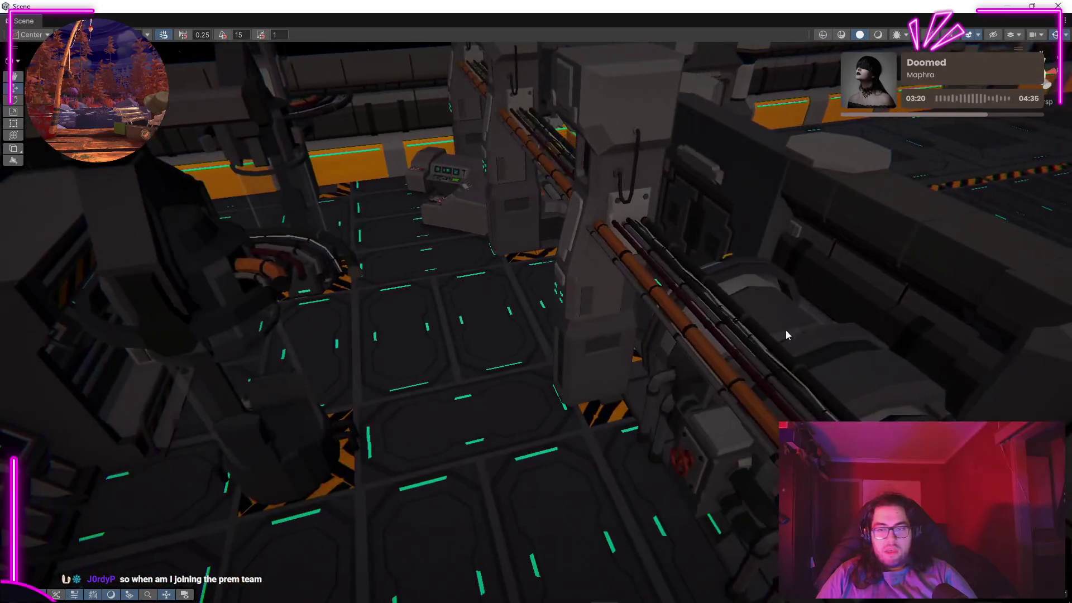
pyautogui.moveTo(764, 290)
pyautogui.mouseDown()
pyautogui.moveTo(756, 259)
pyautogui.moveTo(825, 339)
pyautogui.moveTo(839, 193)
pyautogui.mouseUp()
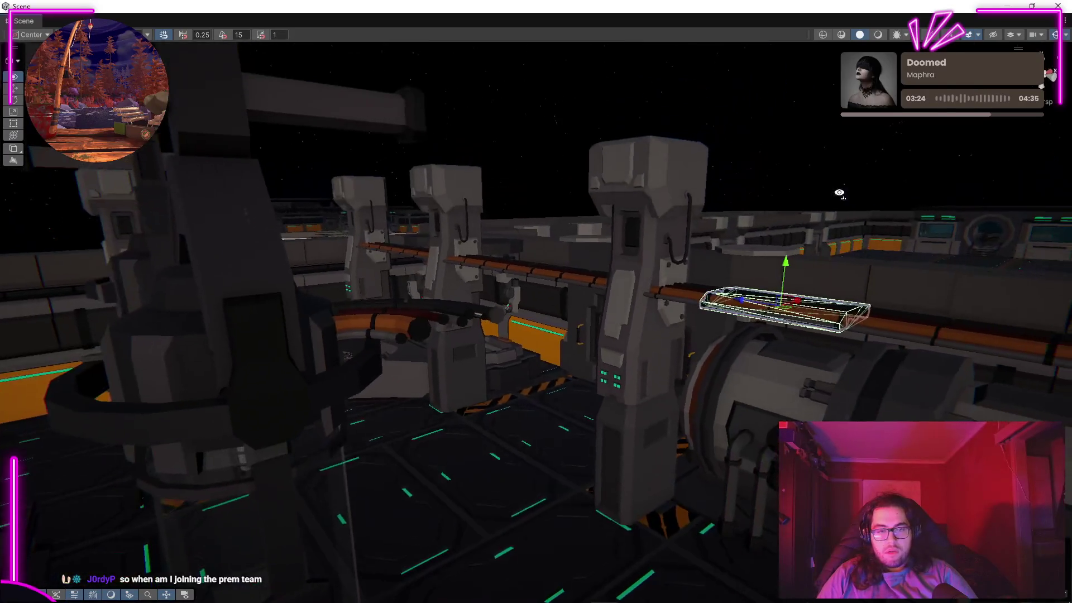
pyautogui.moveTo(842, 252)
pyautogui.mouseDown()
pyautogui.moveTo(761, 270)
pyautogui.moveTo(752, 259)
pyautogui.moveTo(801, 248)
pyautogui.moveTo(953, 299)
pyautogui.moveTo(614, 402)
pyautogui.moveTo(509, 419)
pyautogui.moveTo(569, 363)
pyautogui.moveTo(659, 324)
pyautogui.moveTo(611, 369)
pyautogui.moveTo(550, 367)
pyautogui.mouseUp()
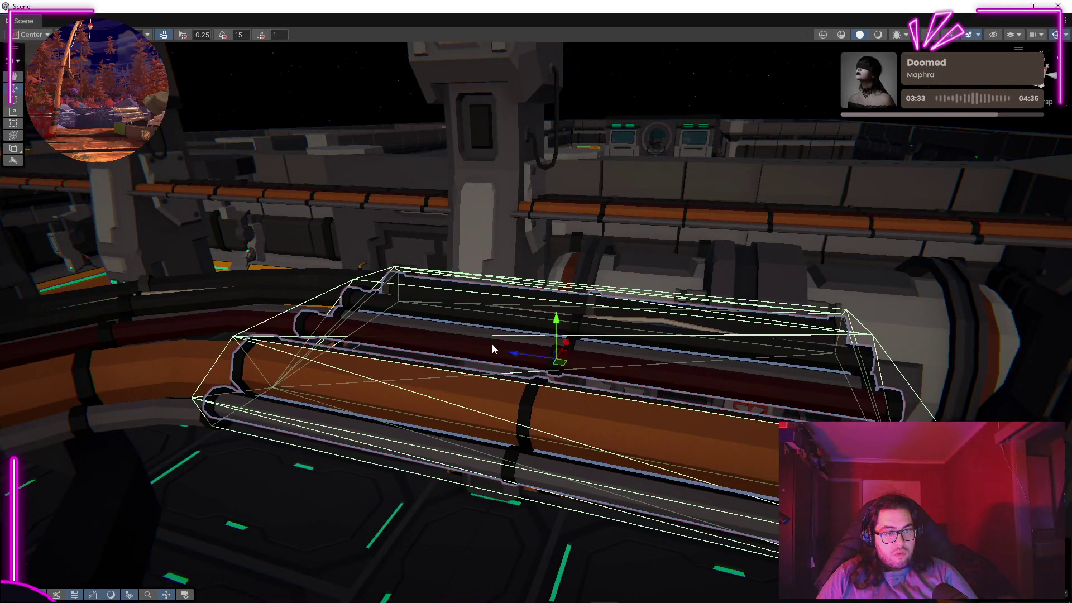
pyautogui.moveTo(480, 313)
pyautogui.mouseDown()
pyautogui.moveTo(723, 297)
pyautogui.moveTo(609, 283)
pyautogui.mouseUp()
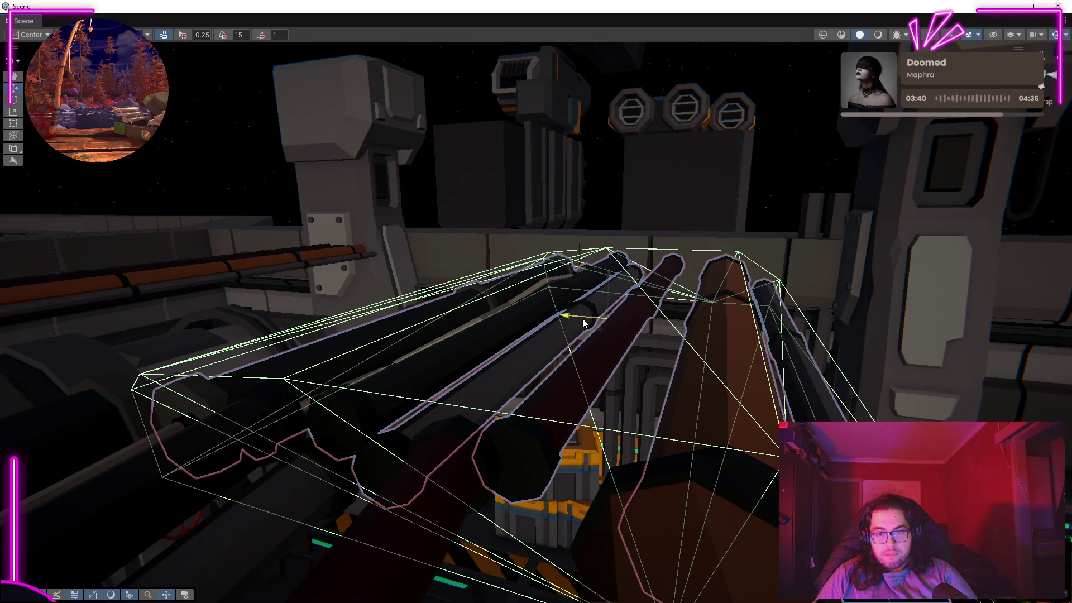
pyautogui.moveTo(564, 318)
pyautogui.mouseDown()
pyautogui.moveTo(680, 352)
pyautogui.moveTo(449, 328)
pyautogui.moveTo(421, 311)
pyautogui.moveTo(461, 315)
pyautogui.mouseUp()
pyautogui.moveTo(878, 382)
pyautogui.mouseDown()
pyautogui.moveTo(875, 366)
pyautogui.moveTo(852, 375)
pyautogui.mouseUp()
pyautogui.moveTo(790, 388)
pyautogui.mouseDown()
pyautogui.moveTo(748, 374)
pyautogui.moveTo(774, 397)
pyautogui.mouseUp()
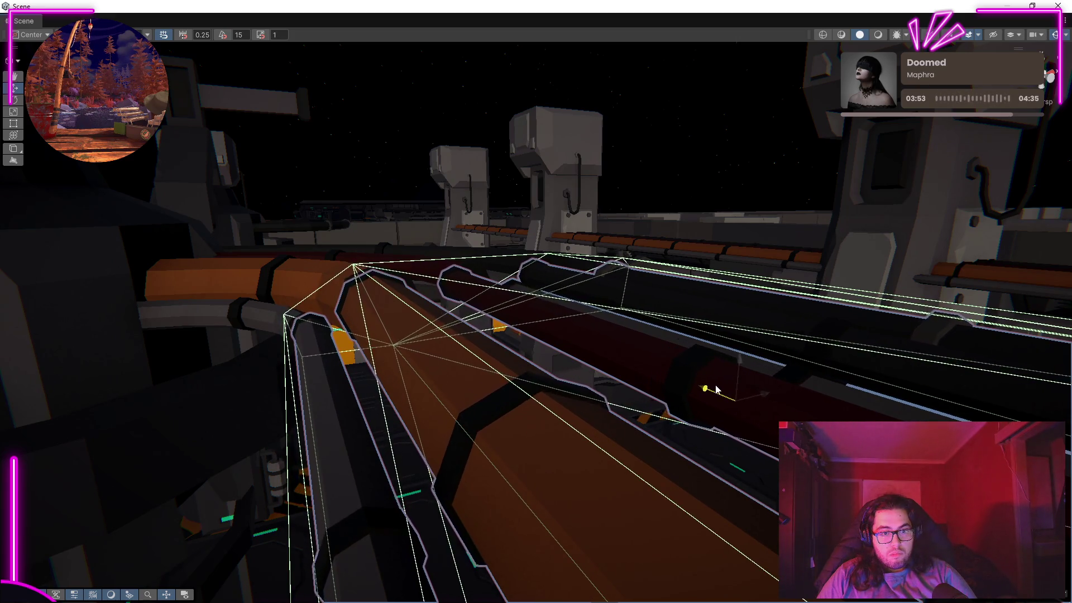
pyautogui.moveTo(746, 390)
pyautogui.mouseDown()
pyautogui.moveTo(699, 360)
pyautogui.moveTo(675, 299)
pyautogui.moveTo(727, 270)
pyautogui.moveTo(513, 166)
pyautogui.mouseUp()
pyautogui.moveTo(608, 325)
pyautogui.mouseDown()
pyautogui.moveTo(618, 235)
pyautogui.moveTo(421, 225)
pyautogui.moveTo(433, 242)
pyautogui.moveTo(432, 221)
pyautogui.moveTo(453, 239)
pyautogui.mouseUp()
pyautogui.click(453, 239)
# Step: Nudge the vertical pipe bundle slightly right and slightly down
pyautogui.press('f')
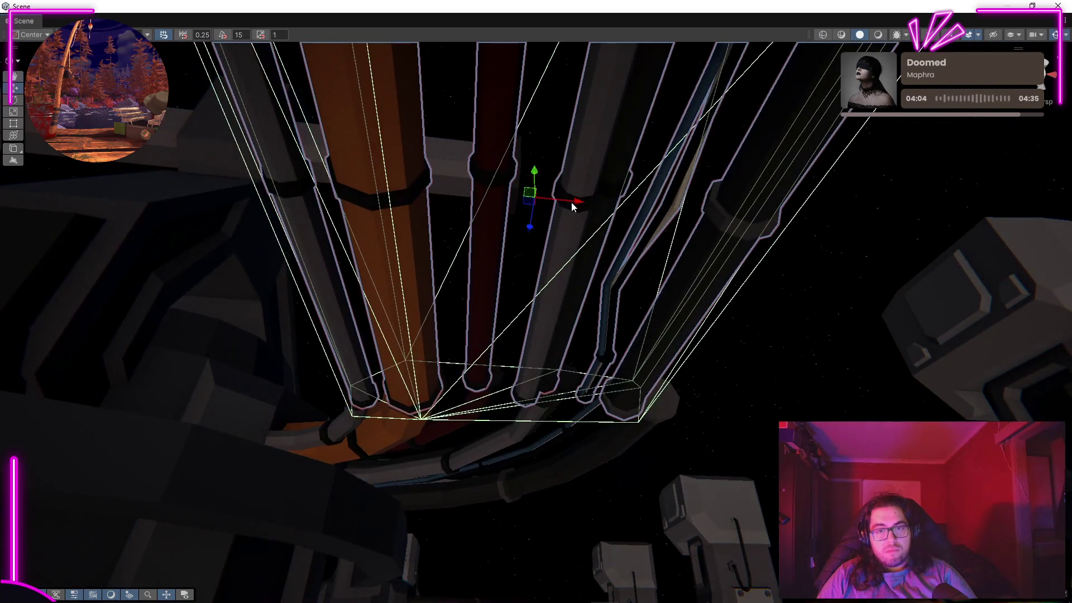
pyautogui.rightClick(703, 238)
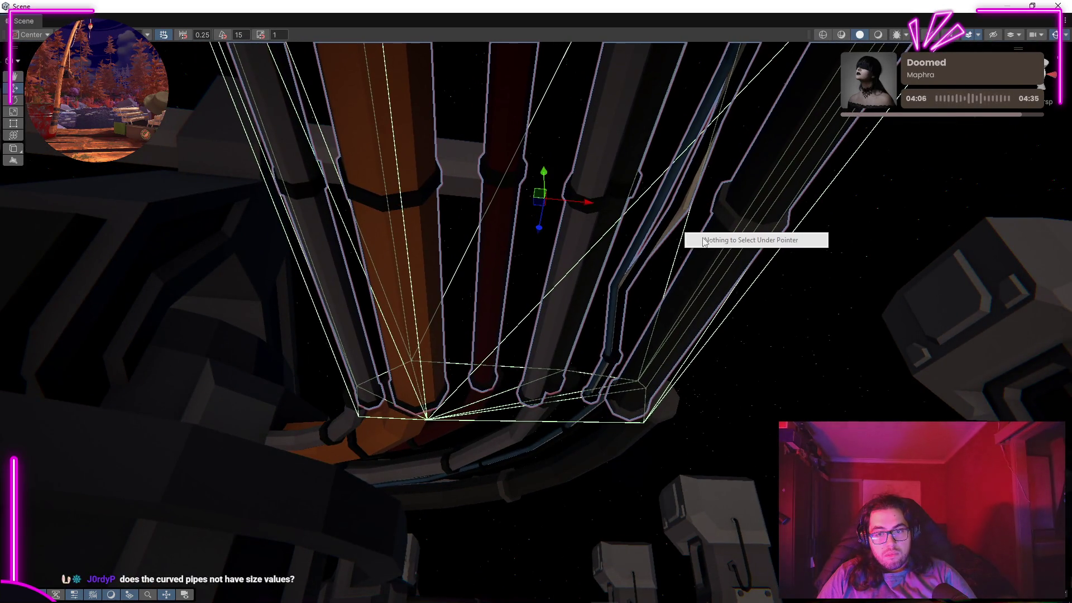
pyautogui.moveTo(638, 383)
pyautogui.mouseDown()
pyautogui.moveTo(588, 383)
pyautogui.moveTo(577, 292)
pyautogui.moveTo(574, 510)
pyautogui.moveTo(598, 376)
pyautogui.moveTo(502, 567)
pyautogui.moveTo(474, 587)
pyautogui.moveTo(625, 581)
pyautogui.moveTo(581, 481)
pyautogui.moveTo(676, 385)
pyautogui.mouseUp()
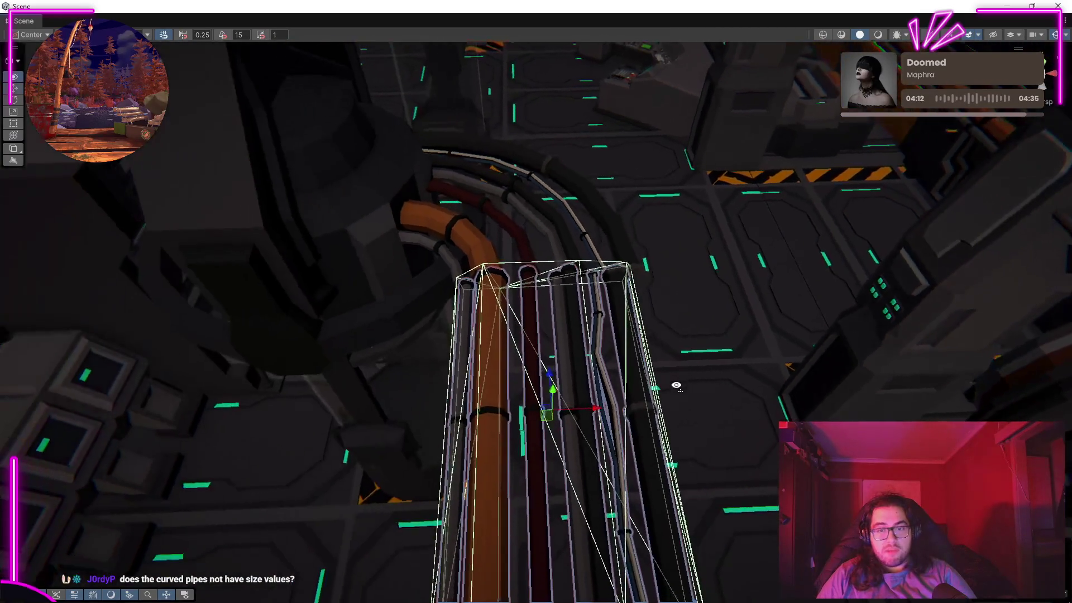
pyautogui.moveTo(552, 410); pyautogui.dragTo(559, 411)
pyautogui.moveTo(585, 323)
pyautogui.mouseDown()
pyautogui.moveTo(572, 322)
pyautogui.moveTo(646, 346)
pyautogui.moveTo(514, 308)
pyautogui.mouseUp()
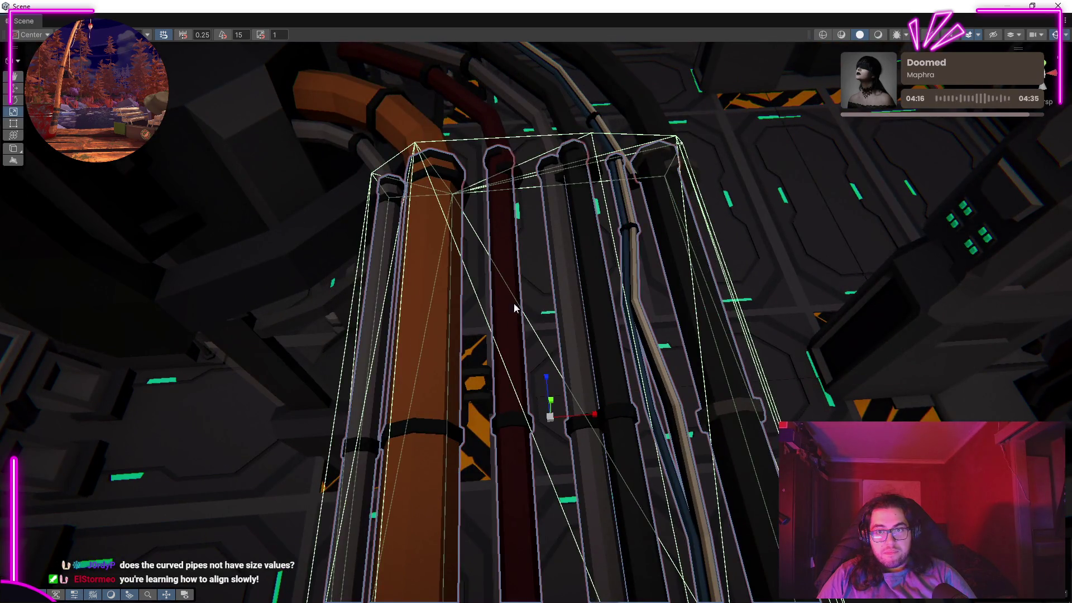
pyautogui.moveTo(556, 425); pyautogui.dragTo(509, 398)
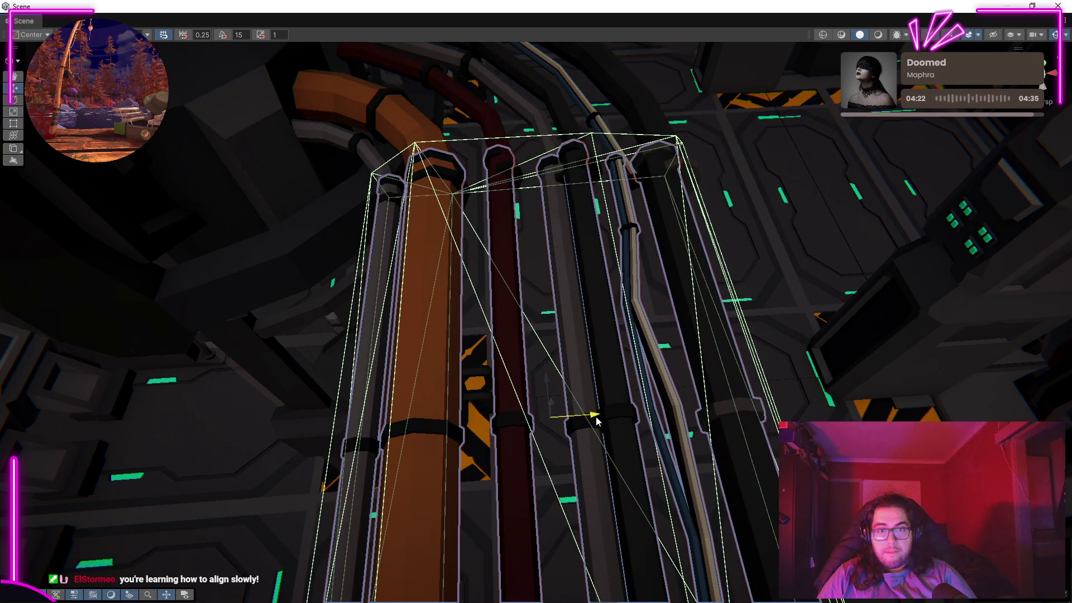
pyautogui.moveTo(587, 420)
pyautogui.mouseDown()
pyautogui.moveTo(642, 420)
pyautogui.moveTo(590, 428)
pyautogui.mouseUp()
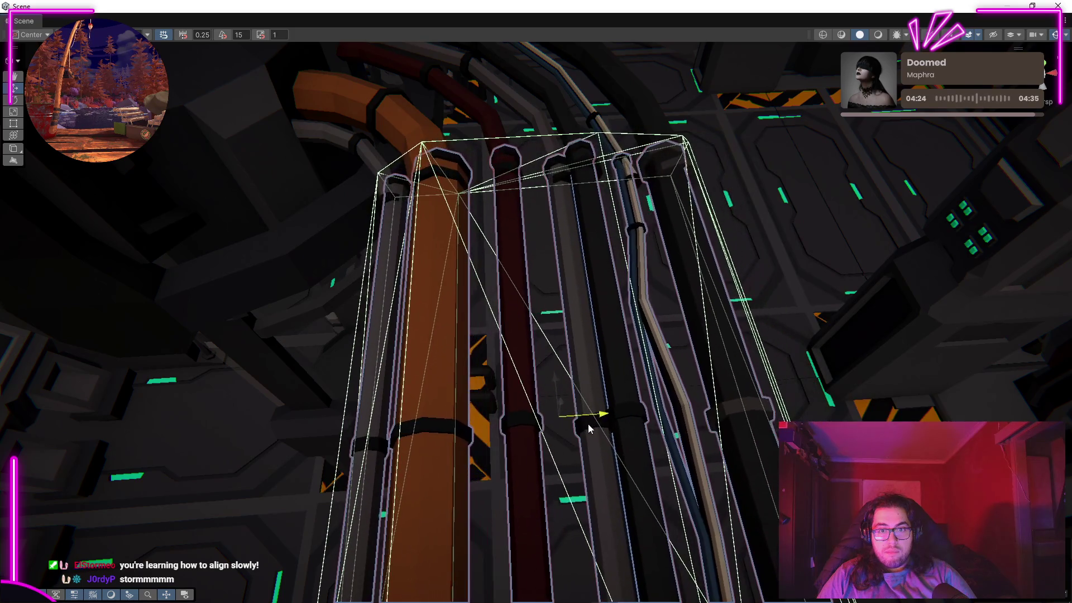
pyautogui.moveTo(554, 384)
pyautogui.mouseDown()
pyautogui.moveTo(560, 430)
pyautogui.moveTo(569, 409)
pyautogui.moveTo(566, 419)
pyautogui.mouseUp()
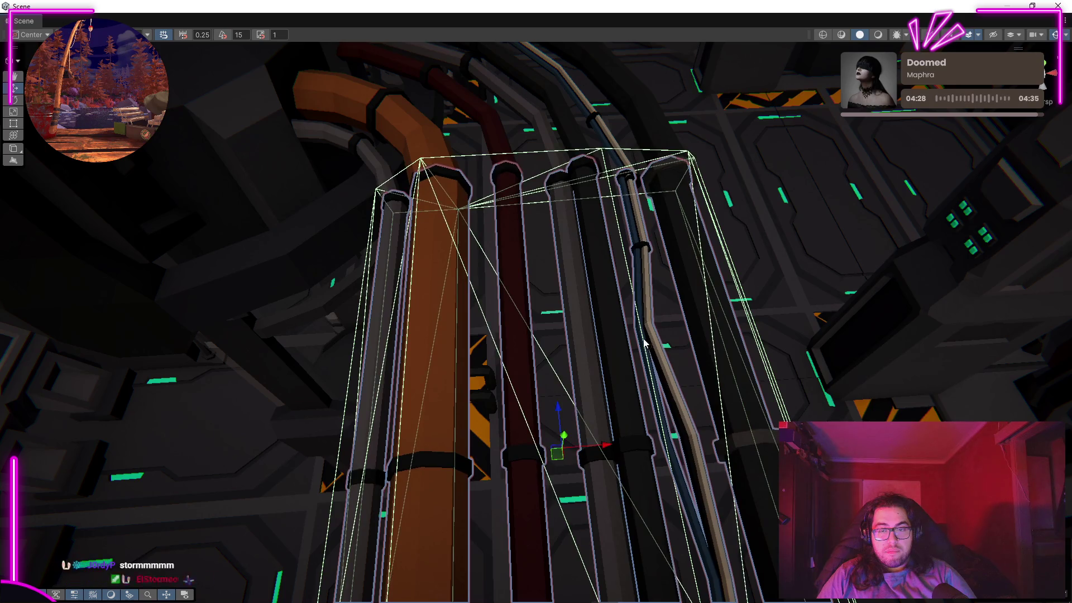
# Step: Select a floor panel near the pipes and swing the view out over the deck corridor
pyautogui.click(552, 353)
pyautogui.press('f')
pyautogui.moveTo(552, 353)
pyautogui.mouseDown()
pyautogui.moveTo(551, 306)
pyautogui.moveTo(567, 316)
pyautogui.moveTo(670, 306)
pyautogui.moveTo(627, 325)
pyautogui.mouseUp()
pyautogui.moveTo(665, 382)
pyautogui.mouseDown()
pyautogui.moveTo(567, 308)
pyautogui.moveTo(424, 340)
pyautogui.moveTo(642, 411)
pyautogui.moveTo(627, 431)
pyautogui.moveTo(790, 381)
pyautogui.moveTo(622, 342)
pyautogui.moveTo(670, 359)
pyautogui.moveTo(766, 359)
pyautogui.moveTo(756, 367)
pyautogui.mouseUp()
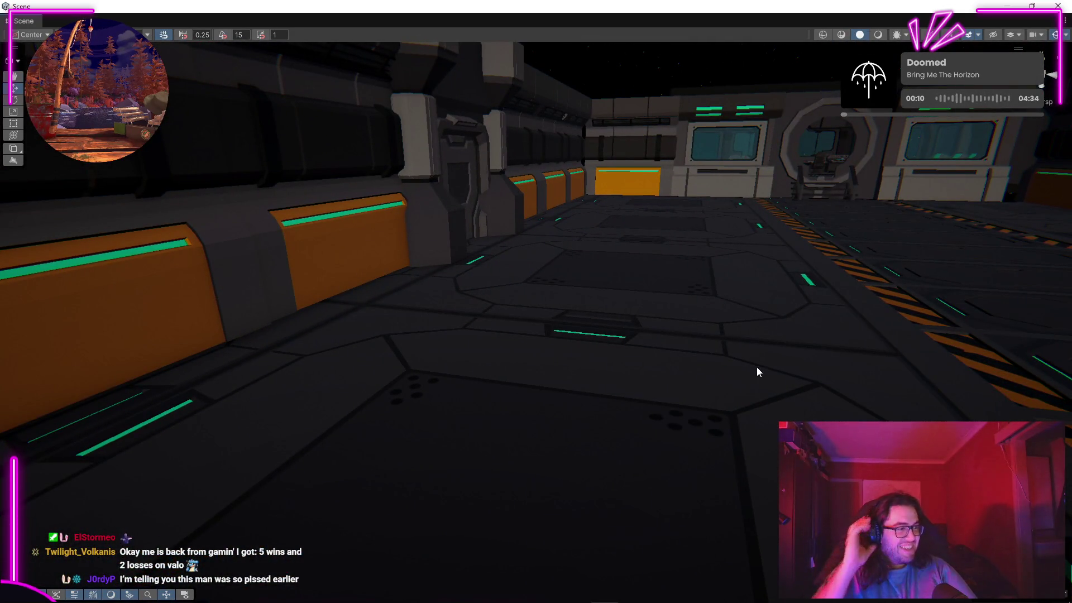
pyautogui.moveTo(652, 354)
pyautogui.mouseDown()
pyautogui.moveTo(456, 273)
pyautogui.moveTo(447, 286)
pyautogui.moveTo(357, 249)
pyautogui.moveTo(385, 306)
pyautogui.moveTo(905, 137)
pyautogui.moveTo(672, 359)
pyautogui.moveTo(160, 309)
pyautogui.moveTo(84, 519)
pyautogui.moveTo(183, 526)
pyautogui.moveTo(160, 541)
pyautogui.mouseUp()
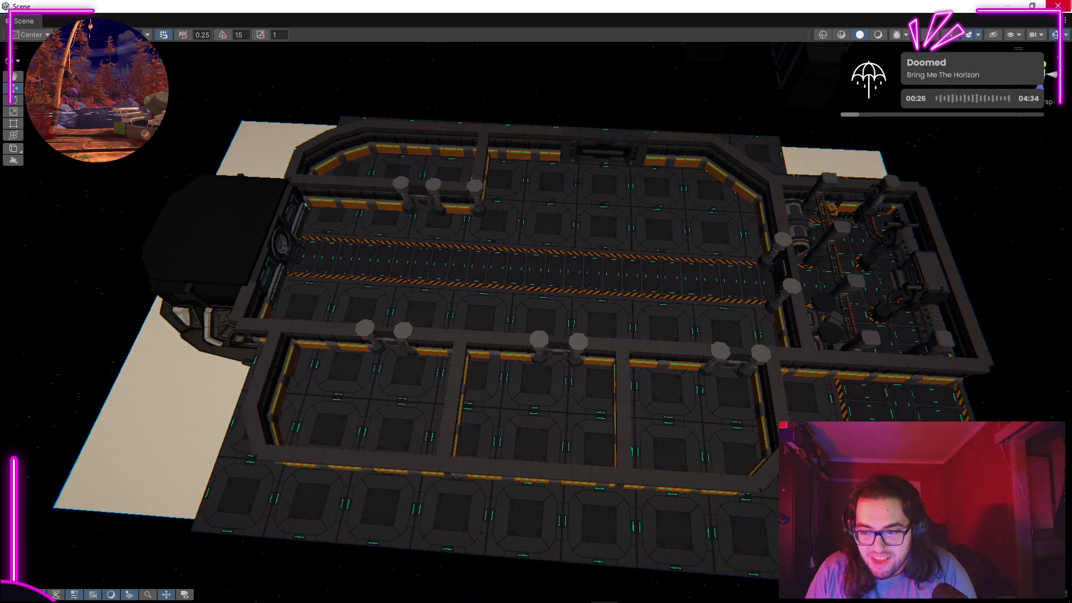
pyautogui.moveTo(593, 286)
pyautogui.mouseDown()
pyautogui.moveTo(447, 258)
pyautogui.moveTo(467, 278)
pyautogui.moveTo(503, 285)
pyautogui.moveTo(400, 275)
pyautogui.moveTo(531, 277)
pyautogui.moveTo(458, 334)
pyautogui.mouseUp()
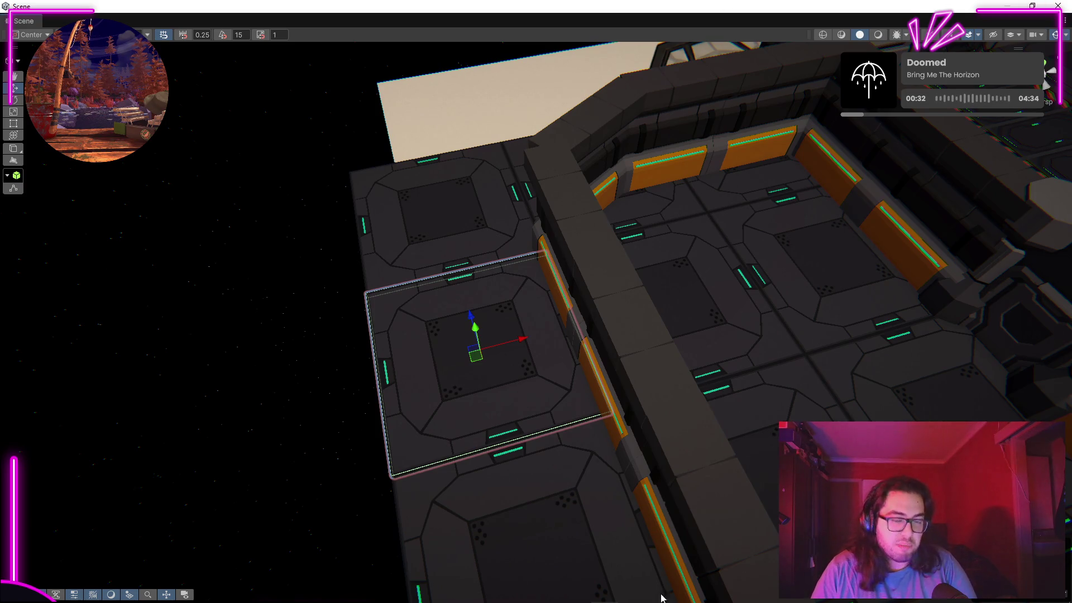
pyautogui.moveTo(626, 287)
pyautogui.mouseDown()
pyautogui.moveTo(631, 306)
pyautogui.moveTo(337, 330)
pyautogui.moveTo(718, 435)
pyautogui.moveTo(570, 441)
pyautogui.moveTo(806, 305)
pyautogui.moveTo(427, 269)
pyautogui.moveTo(464, 319)
pyautogui.mouseUp()
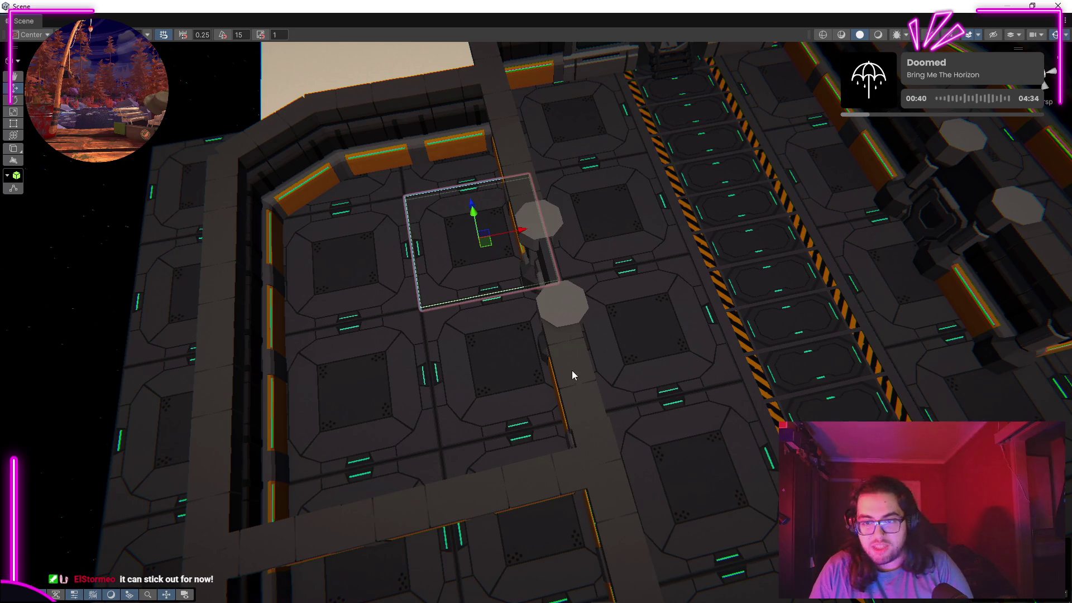
pyautogui.moveTo(699, 251)
pyautogui.mouseDown()
pyautogui.moveTo(782, 190)
pyautogui.moveTo(765, 174)
pyautogui.moveTo(995, 122)
pyautogui.moveTo(960, 128)
pyautogui.mouseUp()
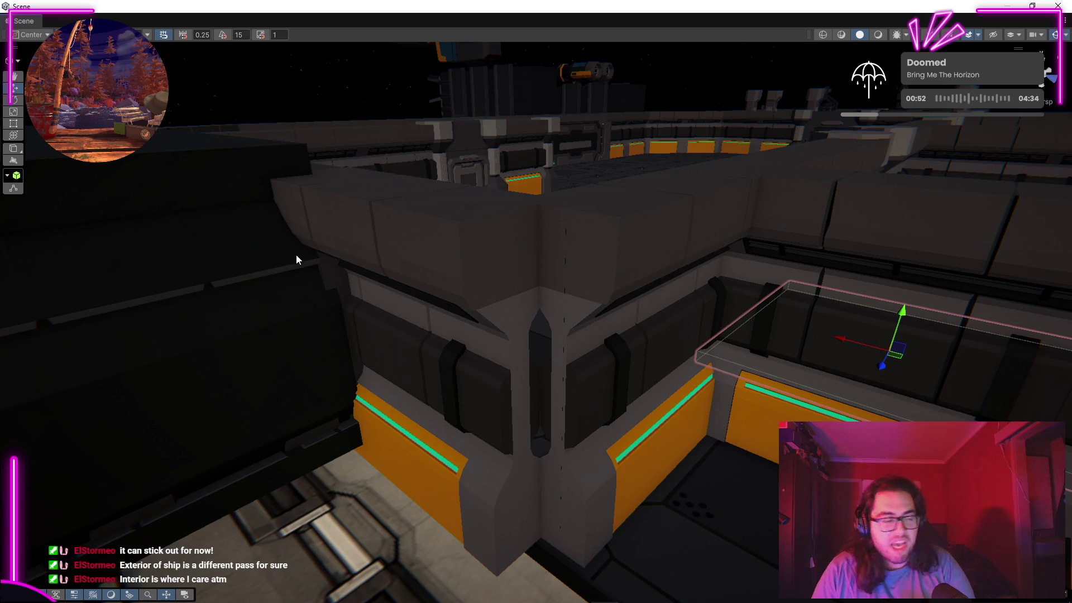
pyautogui.scroll(3, 530, 307)
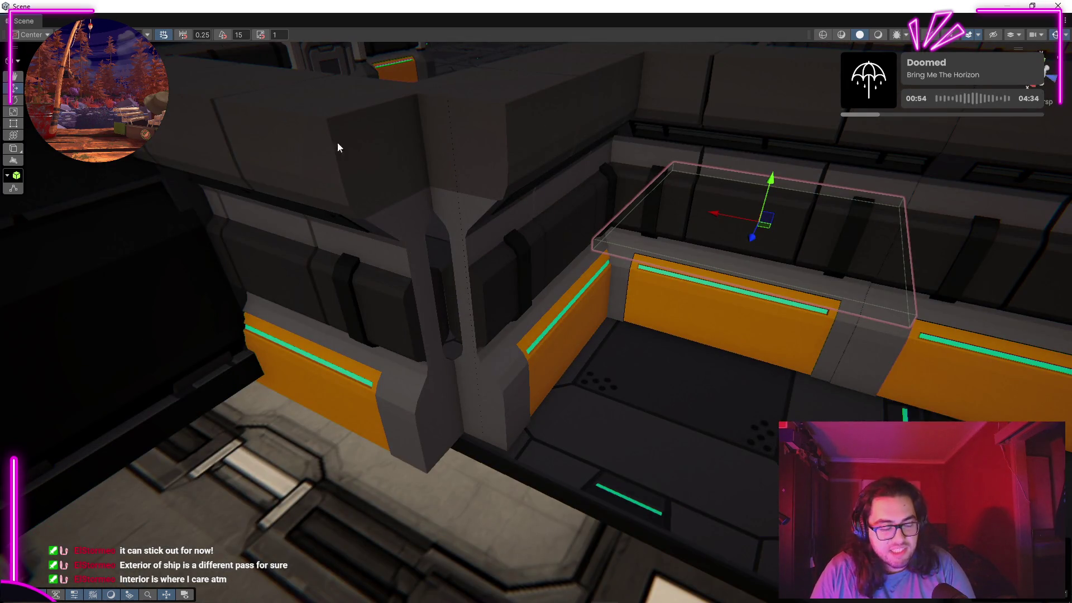
pyautogui.moveTo(440, 355)
pyautogui.mouseDown()
pyautogui.moveTo(555, 318)
pyautogui.moveTo(866, 340)
pyautogui.moveTo(564, 272)
pyautogui.mouseUp()
pyautogui.moveTo(562, 341)
pyautogui.mouseDown()
pyautogui.moveTo(462, 296)
pyautogui.moveTo(251, 369)
pyautogui.mouseUp()
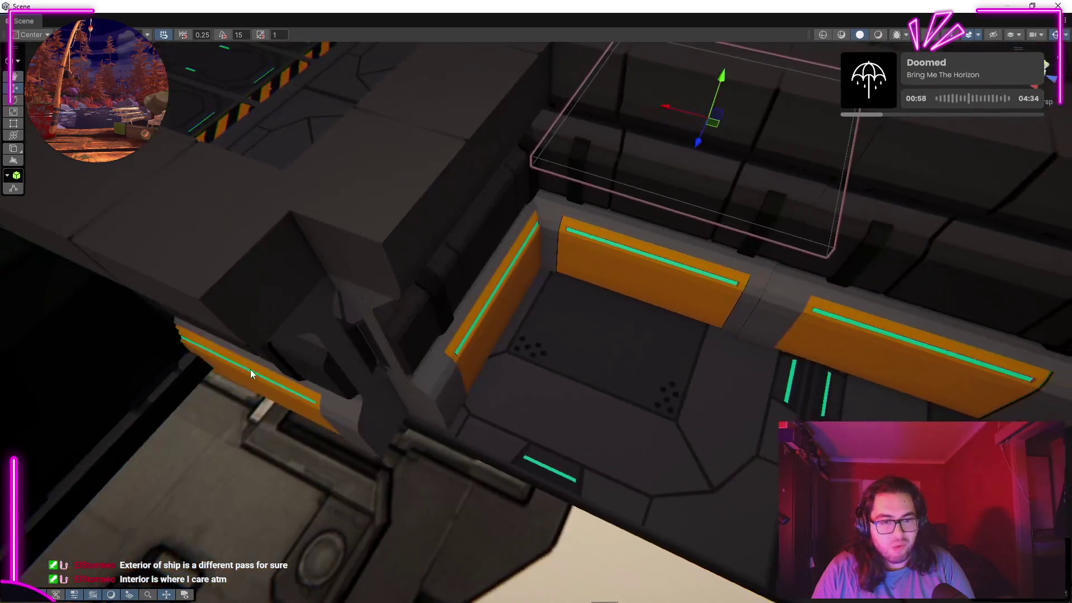
pyautogui.moveTo(403, 376)
pyautogui.mouseDown()
pyautogui.moveTo(495, 318)
pyautogui.moveTo(311, 296)
pyautogui.moveTo(341, 301)
pyautogui.moveTo(383, 257)
pyautogui.moveTo(626, 291)
pyautogui.mouseUp()
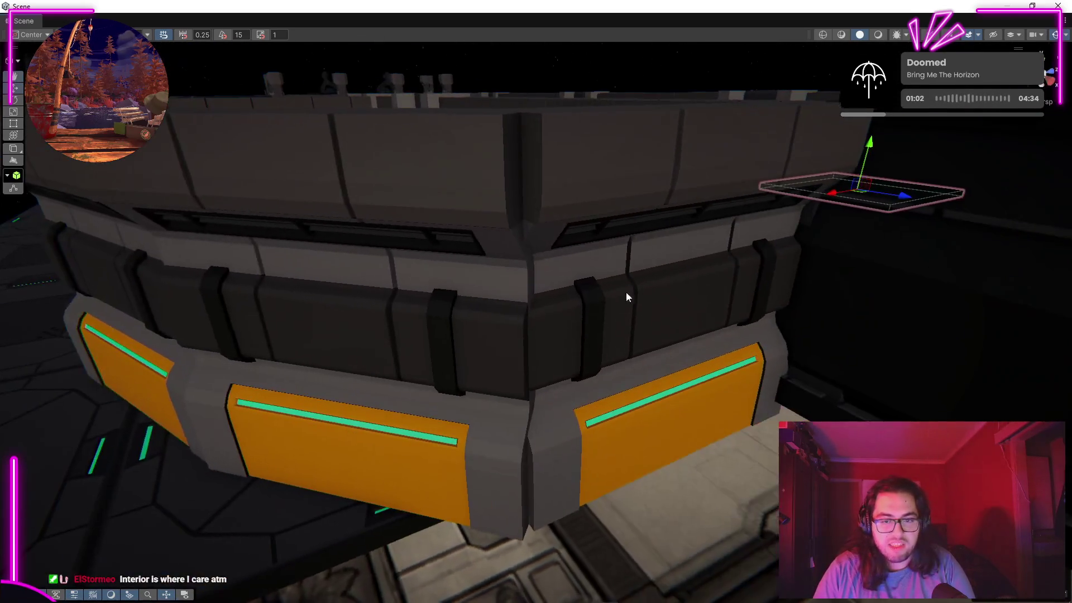
pyautogui.moveTo(520, 157)
pyautogui.mouseDown()
pyautogui.moveTo(559, 284)
pyautogui.moveTo(433, 275)
pyautogui.moveTo(402, 235)
pyautogui.moveTo(433, 177)
pyautogui.moveTo(501, 163)
pyautogui.moveTo(363, 272)
pyautogui.moveTo(239, 278)
pyautogui.moveTo(95, 303)
pyautogui.moveTo(306, 340)
pyautogui.mouseUp()
pyautogui.press('f')
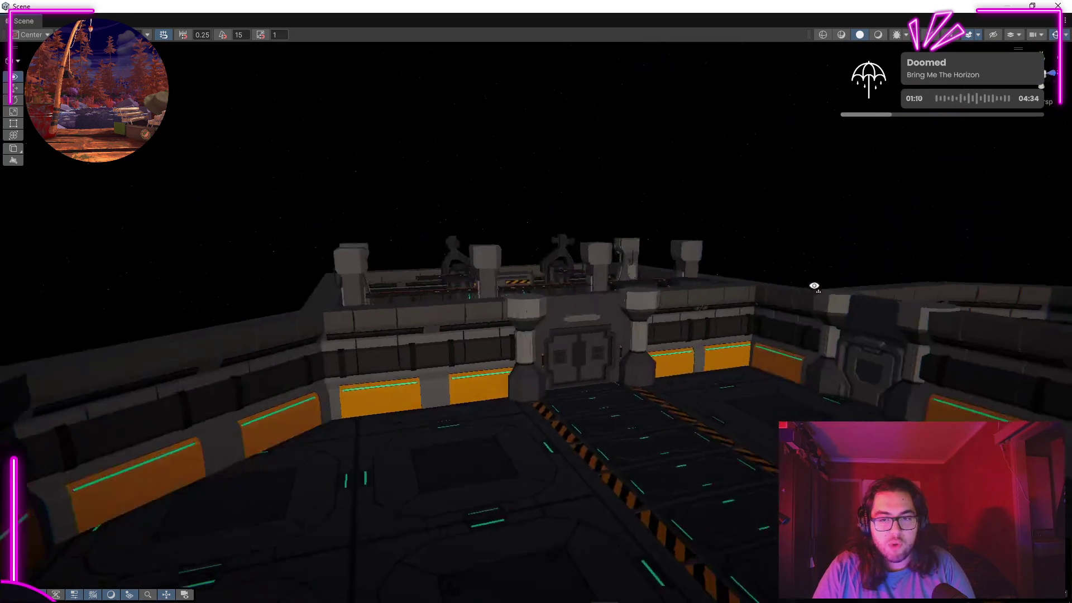
# Step: Fly to the orange wall panel, select two wall segments, and survey the interior from above
pyautogui.scroll(5, 546, 277)
pyautogui.moveTo(545, 277)
pyautogui.mouseDown()
pyautogui.moveTo(731, 400)
pyautogui.moveTo(983, 407)
pyautogui.moveTo(969, 373)
pyautogui.moveTo(869, 411)
pyautogui.moveTo(838, 441)
pyautogui.moveTo(659, 402)
pyautogui.moveTo(306, 510)
pyautogui.moveTo(155, 504)
pyautogui.moveTo(586, 425)
pyautogui.moveTo(837, 411)
pyautogui.moveTo(776, 395)
pyautogui.mouseUp()
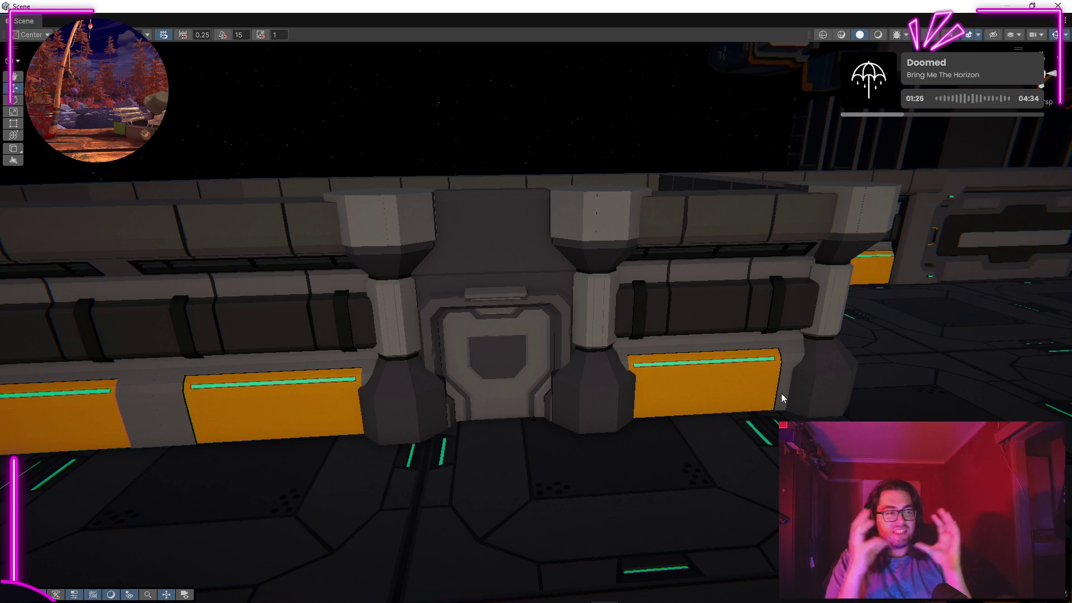
pyautogui.moveTo(456, 425)
pyautogui.mouseDown()
pyautogui.moveTo(263, 426)
pyautogui.moveTo(558, 376)
pyautogui.moveTo(691, 377)
pyautogui.moveTo(478, 299)
pyautogui.moveTo(610, 310)
pyautogui.moveTo(597, 299)
pyautogui.moveTo(981, 290)
pyautogui.moveTo(679, 294)
pyautogui.moveTo(812, 312)
pyautogui.moveTo(57, 313)
pyautogui.moveTo(600, 259)
pyautogui.moveTo(715, 287)
pyautogui.moveTo(710, 318)
pyautogui.mouseUp()
pyautogui.click(718, 370)
pyautogui.click(633, 357)
pyautogui.moveTo(633, 357)
pyautogui.mouseDown()
pyautogui.moveTo(646, 340)
pyautogui.moveTo(499, 312)
pyautogui.moveTo(667, 345)
pyautogui.moveTo(595, 337)
pyautogui.moveTo(548, 374)
pyautogui.moveTo(509, 519)
pyautogui.moveTo(511, 446)
pyautogui.moveTo(696, 241)
pyautogui.moveTo(730, 261)
pyautogui.moveTo(717, 277)
pyautogui.moveTo(761, 246)
pyautogui.moveTo(411, 265)
pyautogui.moveTo(306, 228)
pyautogui.moveTo(252, 230)
pyautogui.moveTo(172, 270)
pyautogui.mouseUp()
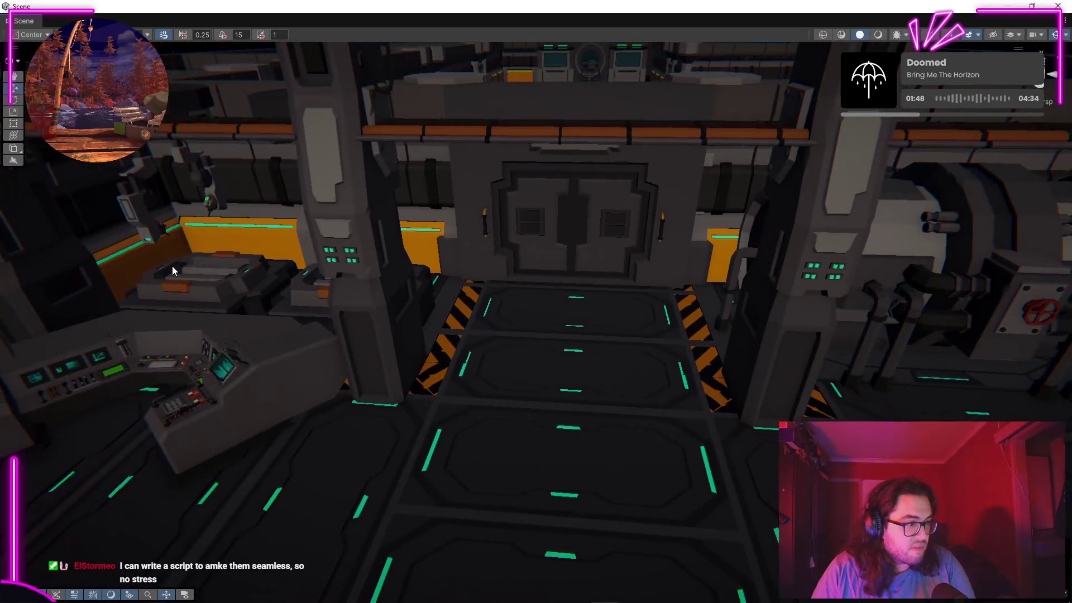
pyautogui.moveTo(886, 144)
pyautogui.mouseDown()
pyautogui.moveTo(420, 232)
pyautogui.moveTo(344, 275)
pyautogui.moveTo(282, 287)
pyautogui.moveTo(94, 256)
pyautogui.moveTo(690, 275)
pyautogui.moveTo(605, 280)
pyautogui.moveTo(588, 280)
pyautogui.moveTo(706, 239)
pyautogui.moveTo(345, 227)
pyautogui.moveTo(242, 237)
pyautogui.mouseUp()
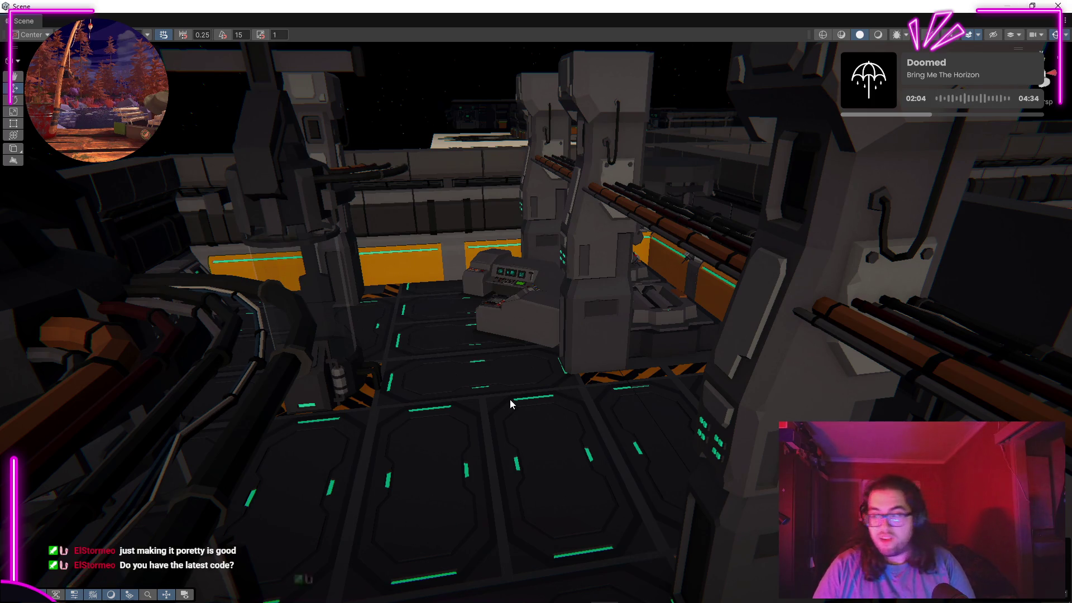
pyautogui.moveTo(511, 403); pyautogui.dragTo(614, 407)
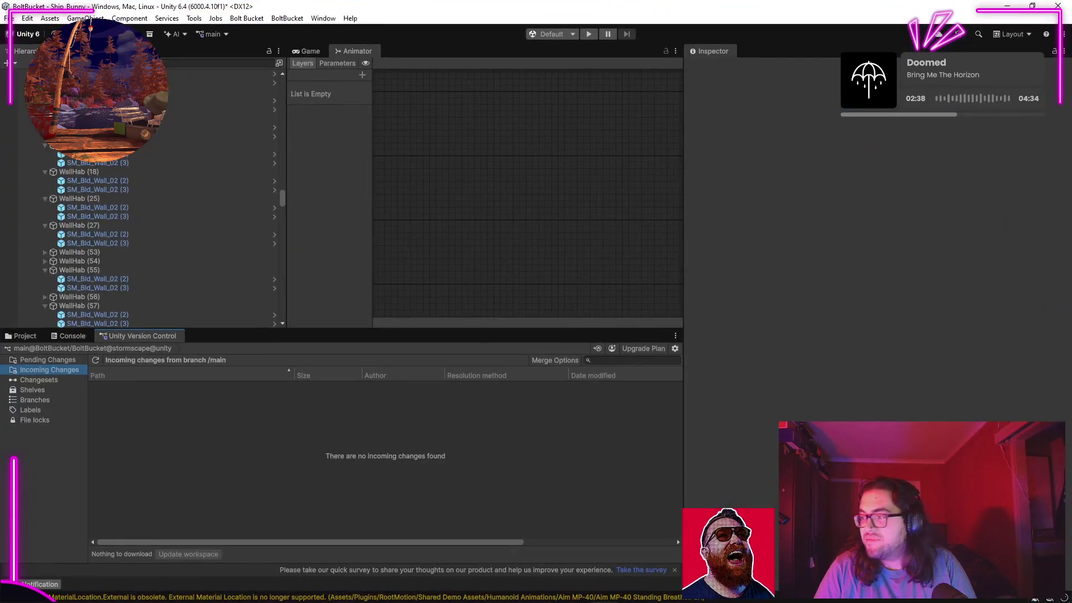
# Step: Dock the Scene view into the main layout and enlarge it by dragging the splitters
pyautogui.hotkey('ctrl', '1')
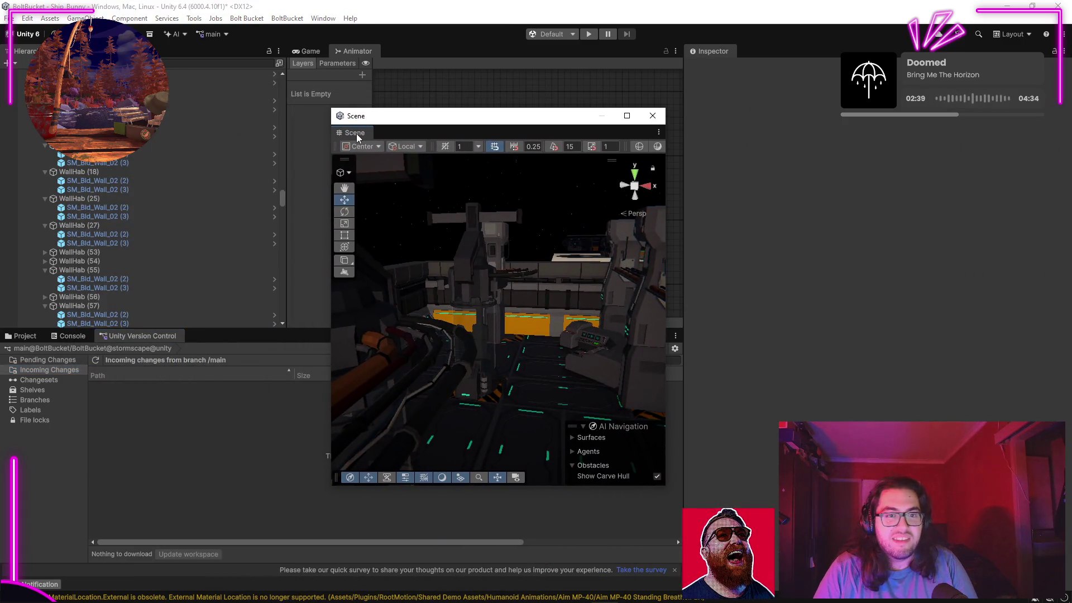
pyautogui.moveTo(328, 62); pyautogui.dragTo(325, 87)
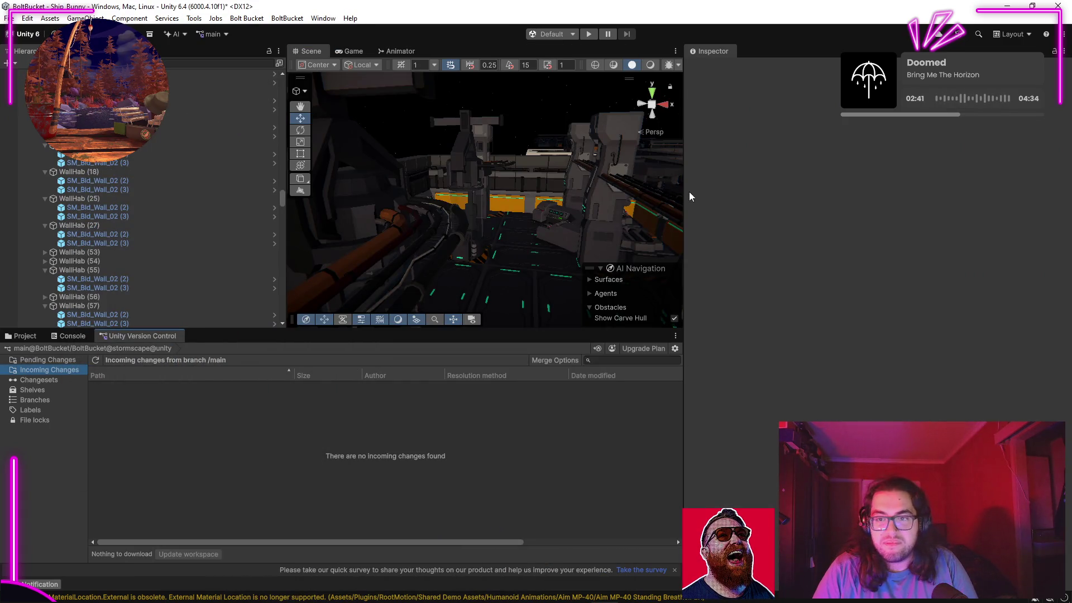
pyautogui.moveTo(692, 192); pyautogui.dragTo(882, 202)
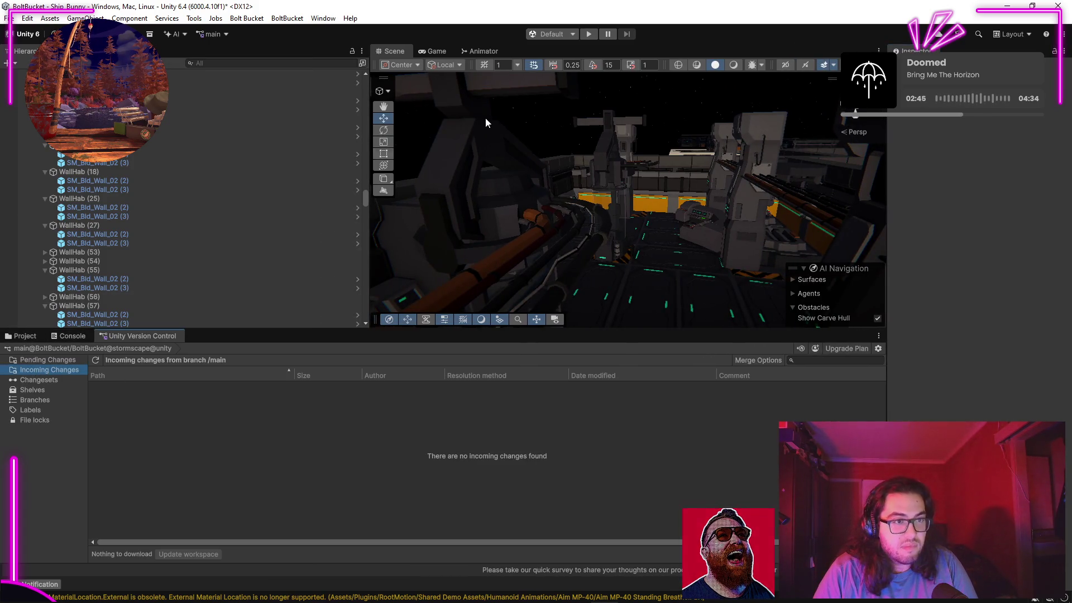
pyautogui.moveTo(368, 261); pyautogui.dragTo(241, 257)
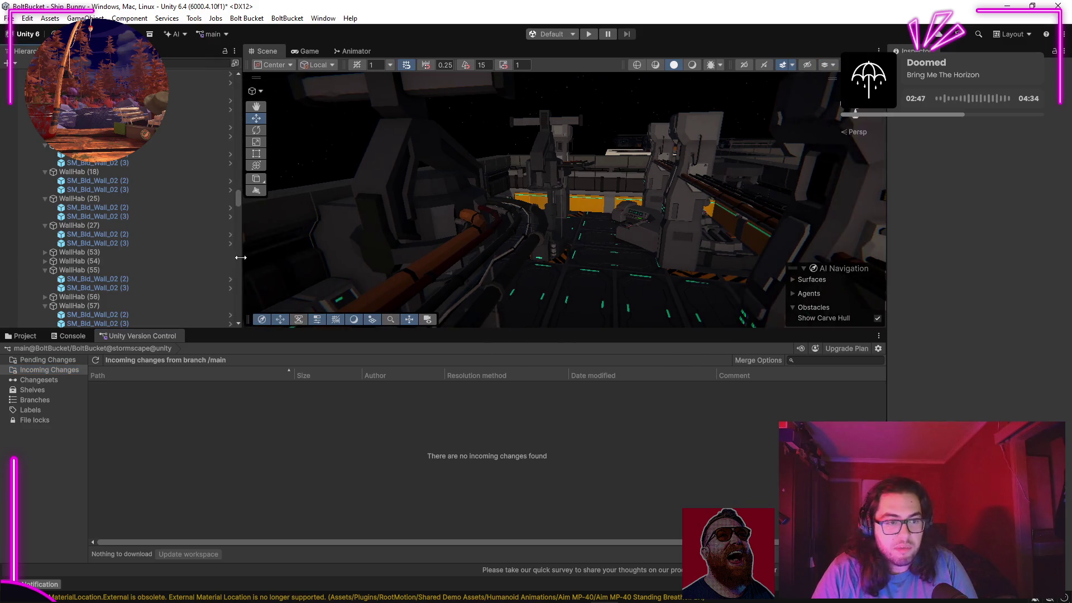
pyautogui.moveTo(475, 331); pyautogui.dragTo(475, 465)
pyautogui.scroll(-10, 546, 263)
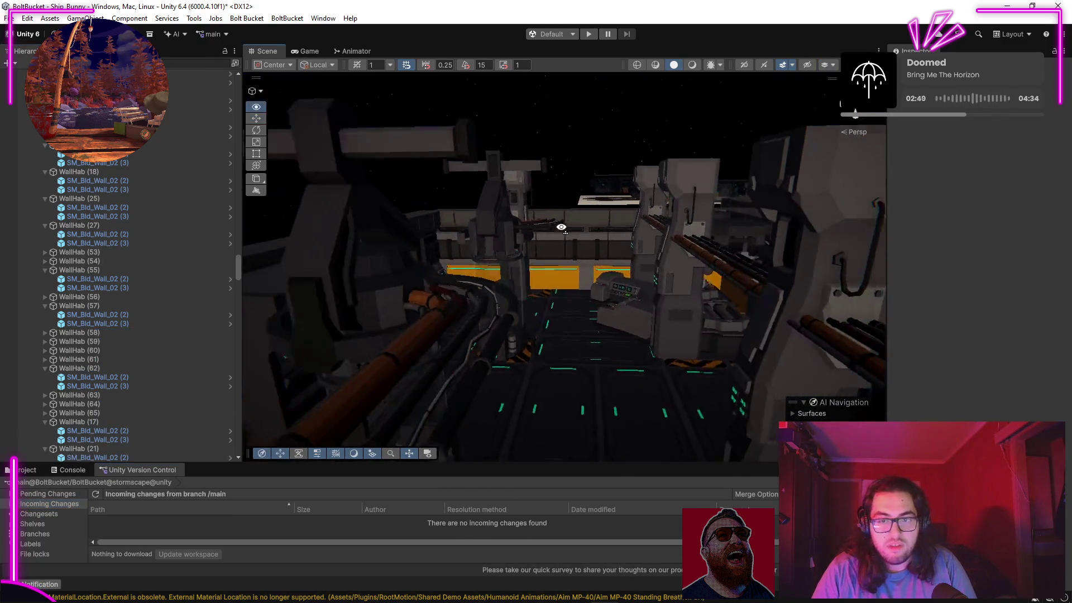
pyautogui.moveTo(568, 227)
pyautogui.mouseDown()
pyautogui.moveTo(495, 239)
pyautogui.moveTo(524, 208)
pyautogui.moveTo(502, 184)
pyautogui.mouseUp()
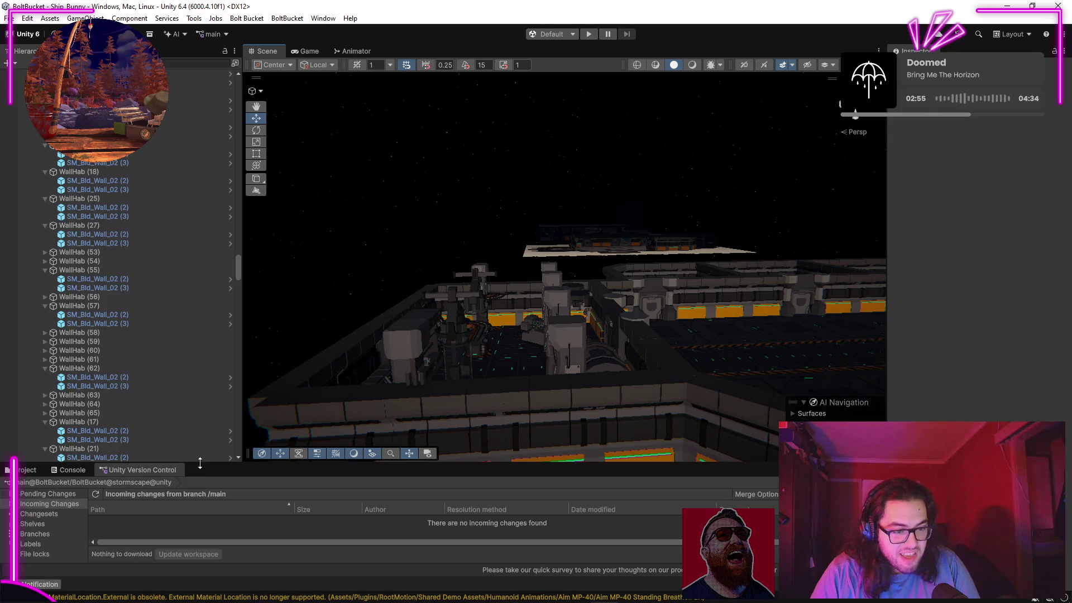
pyautogui.moveTo(200, 463); pyautogui.dragTo(200, 411)
# Step: Frame the whole room from above and list Version Control's pending changes
pyautogui.moveTo(519, 279)
pyautogui.mouseDown()
pyautogui.moveTo(495, 281)
pyautogui.moveTo(471, 318)
pyautogui.moveTo(302, 411)
pyautogui.moveTo(20, 384)
pyautogui.moveTo(1033, 375)
pyautogui.moveTo(996, 333)
pyautogui.moveTo(714, 320)
pyautogui.moveTo(718, 382)
pyautogui.moveTo(407, 369)
pyautogui.mouseUp()
pyautogui.moveTo(591, 268)
pyautogui.mouseDown()
pyautogui.moveTo(682, 211)
pyautogui.moveTo(788, 177)
pyautogui.moveTo(890, 196)
pyautogui.mouseUp()
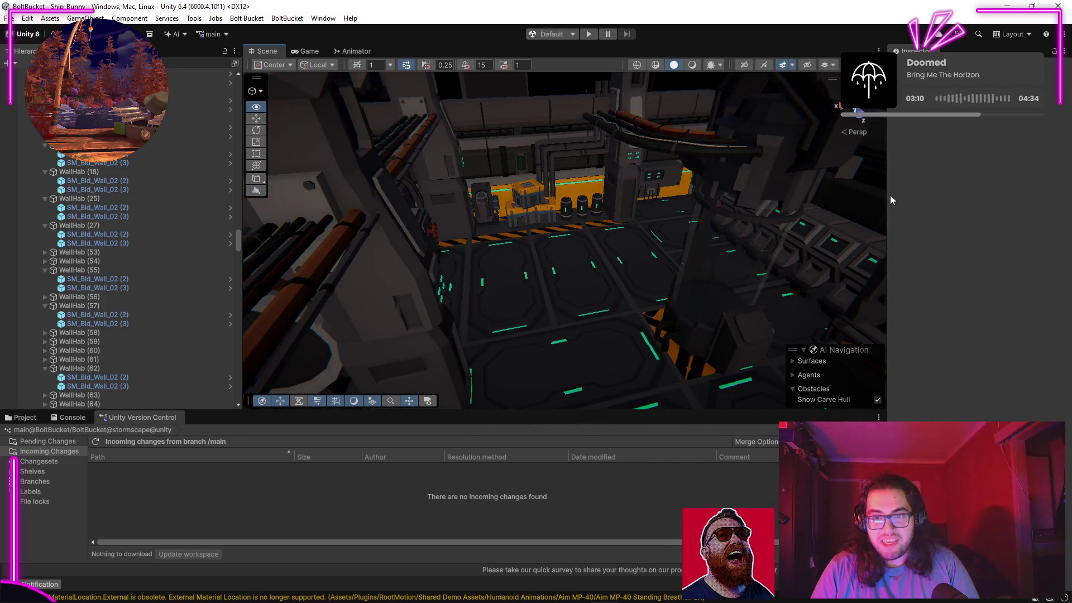
pyautogui.press('f')
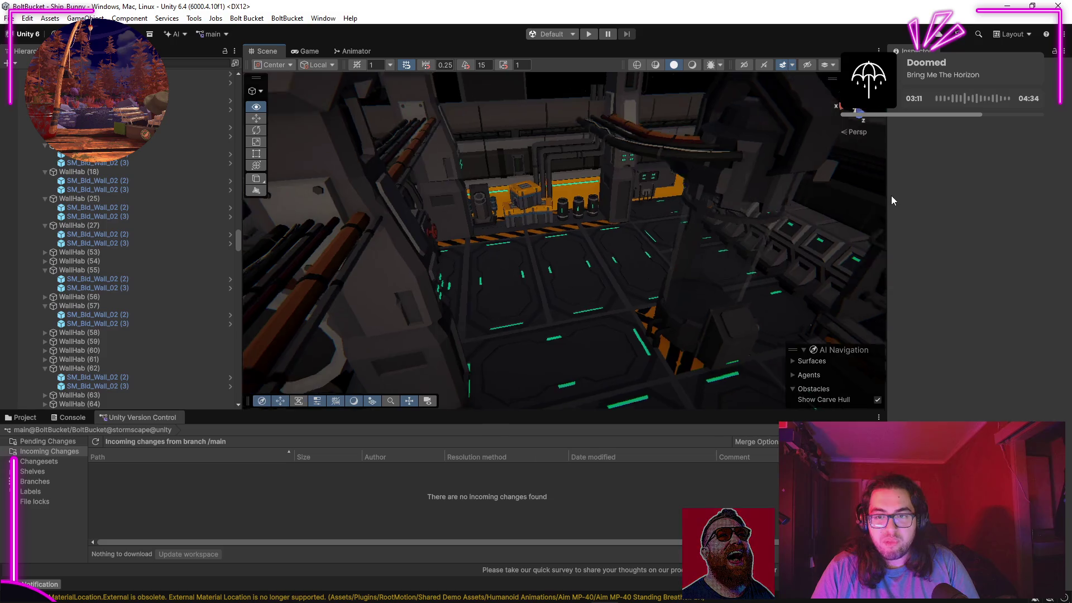
pyautogui.click(46, 441)
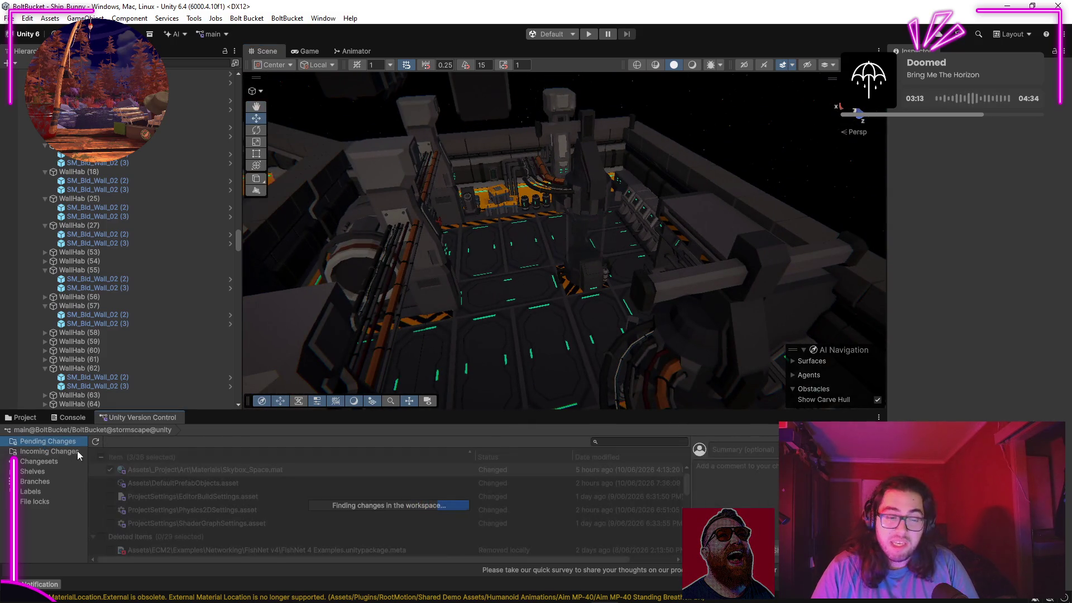
# Step: Browse the top-level Assets folders, including _External, Scenes, PolygonSciFiSpace Prefabs and _Recovery
pyautogui.click(34, 418)
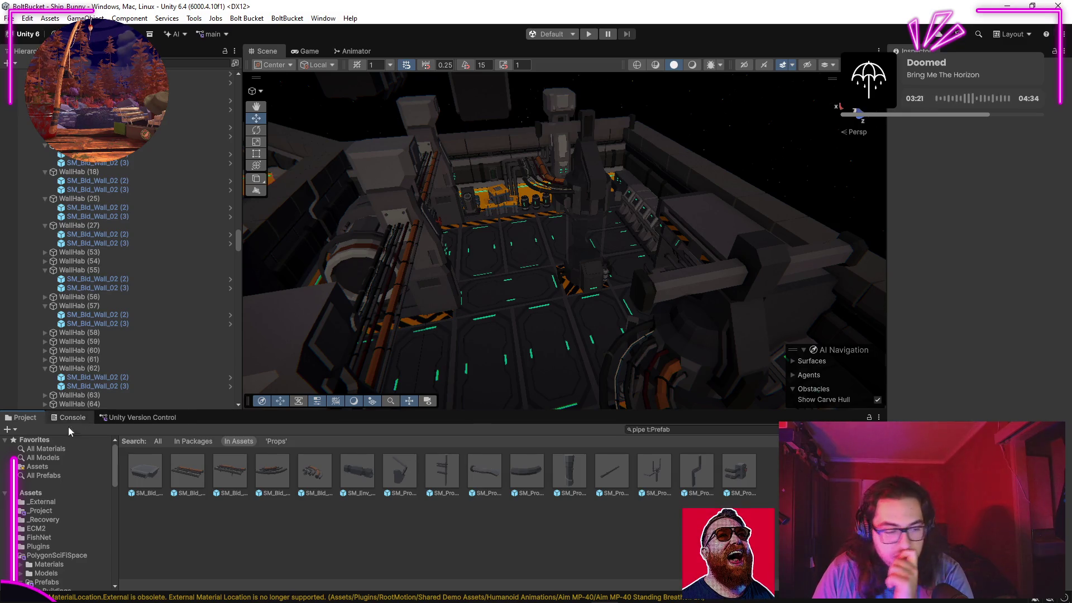
pyautogui.click(41, 502)
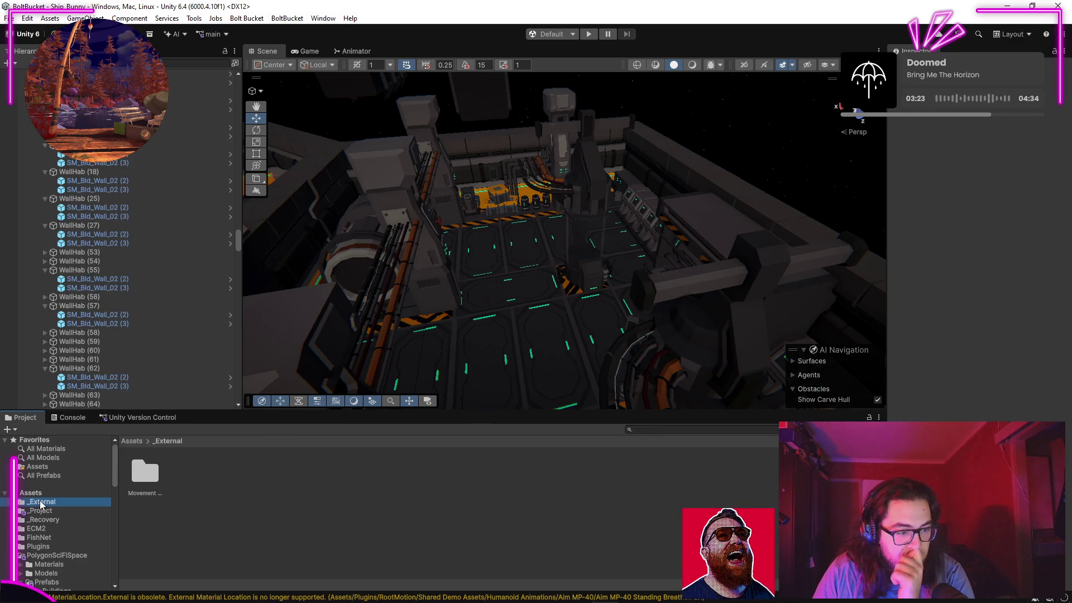
pyautogui.click(34, 493)
pyautogui.click(40, 510)
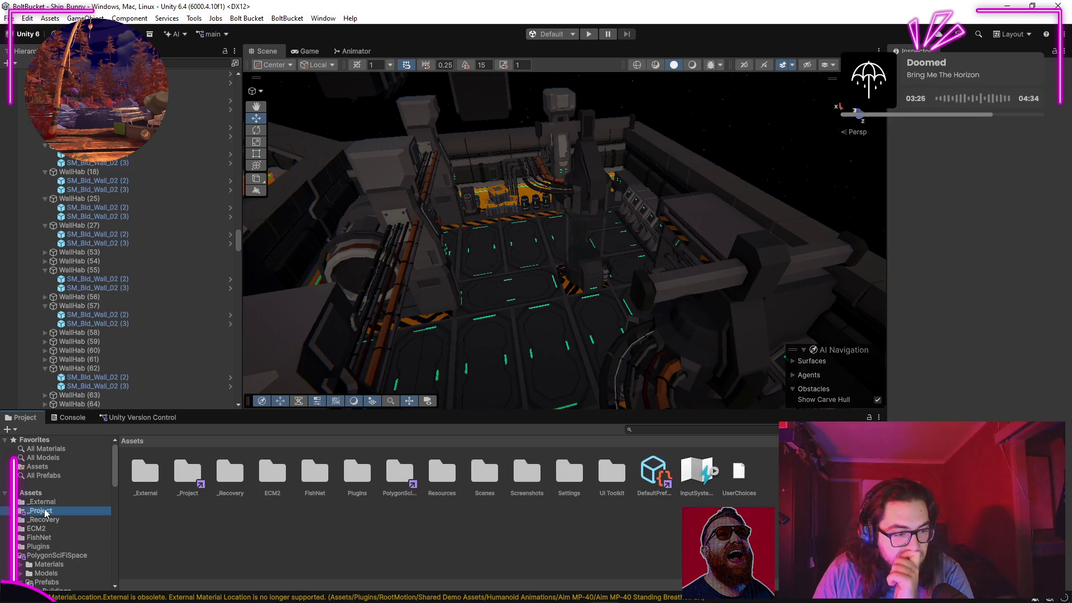
pyautogui.click(41, 503)
pyautogui.click(44, 494)
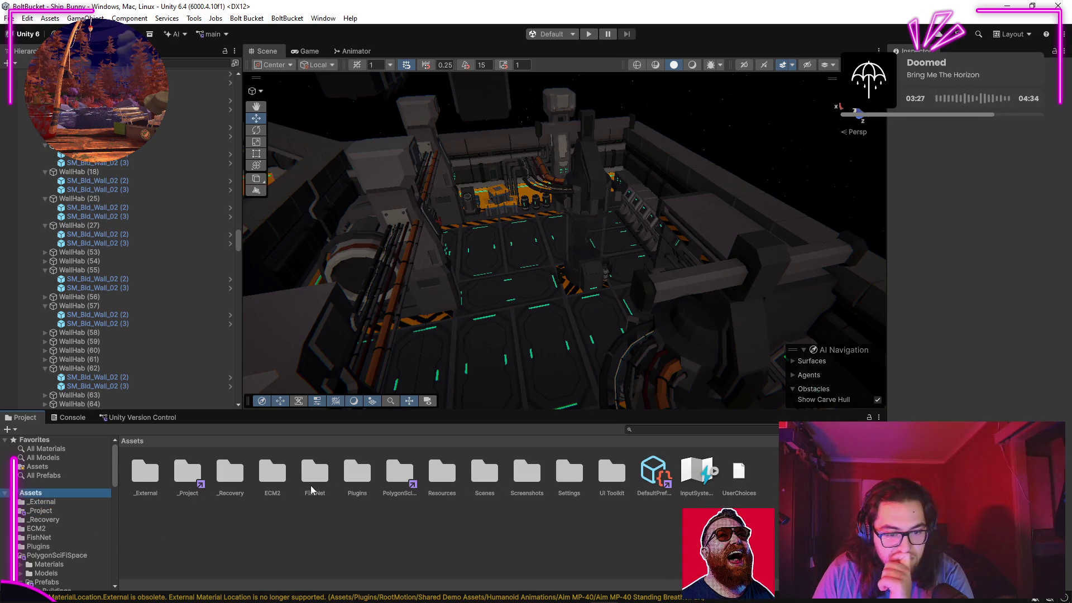
pyautogui.doubleClick(487, 480)
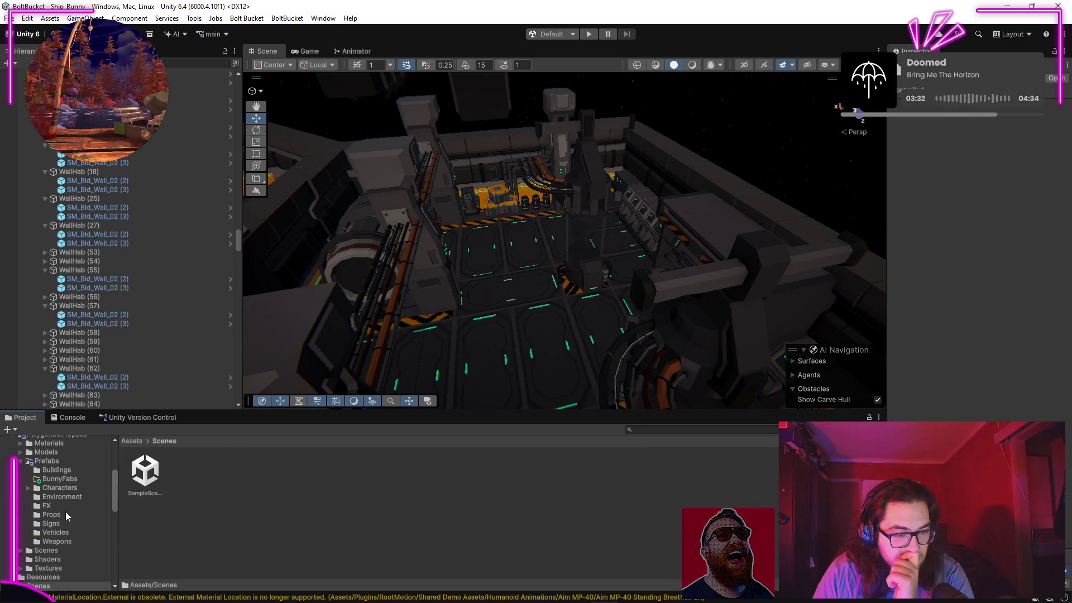
pyautogui.click(56, 495)
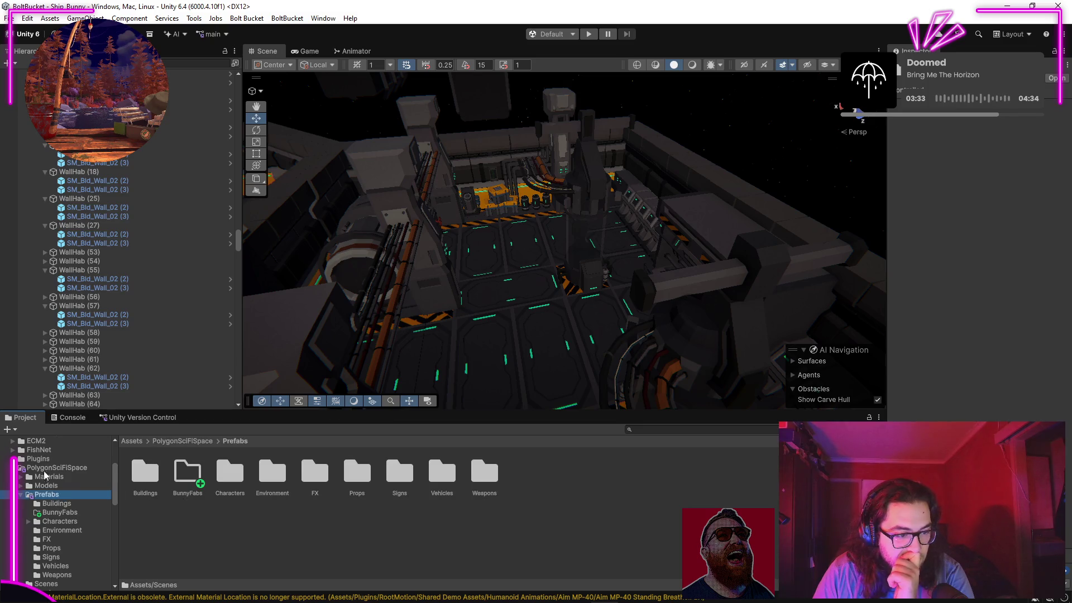
pyautogui.scroll(3, 43, 473)
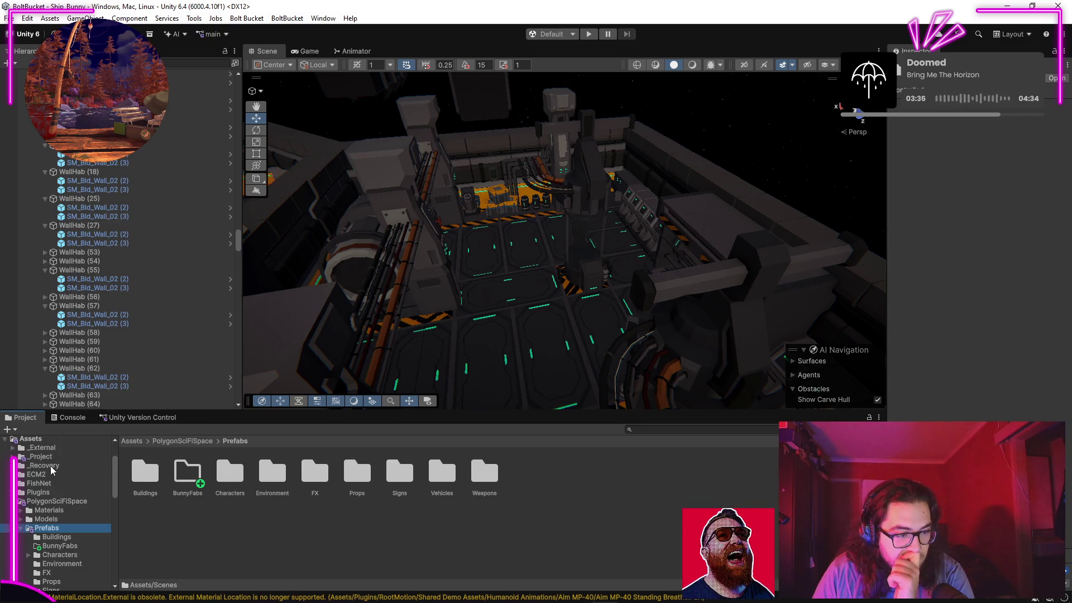
pyautogui.click(49, 466)
pyautogui.click(34, 440)
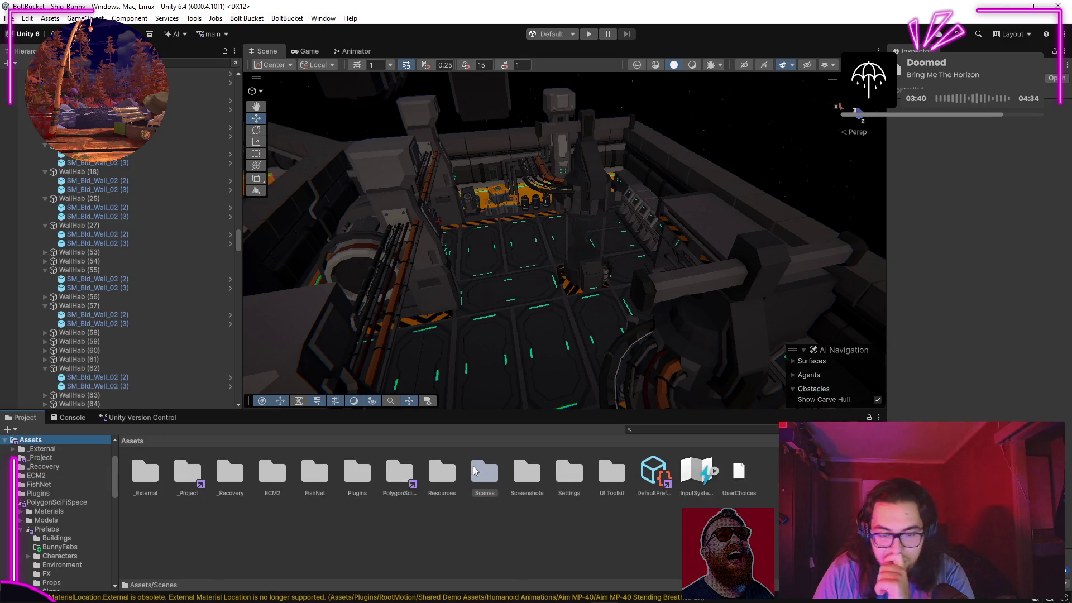
# Step: Open the MainMenu scene from Assets/_Project/Scenes and start Play mode
pyautogui.doubleClick(187, 469)
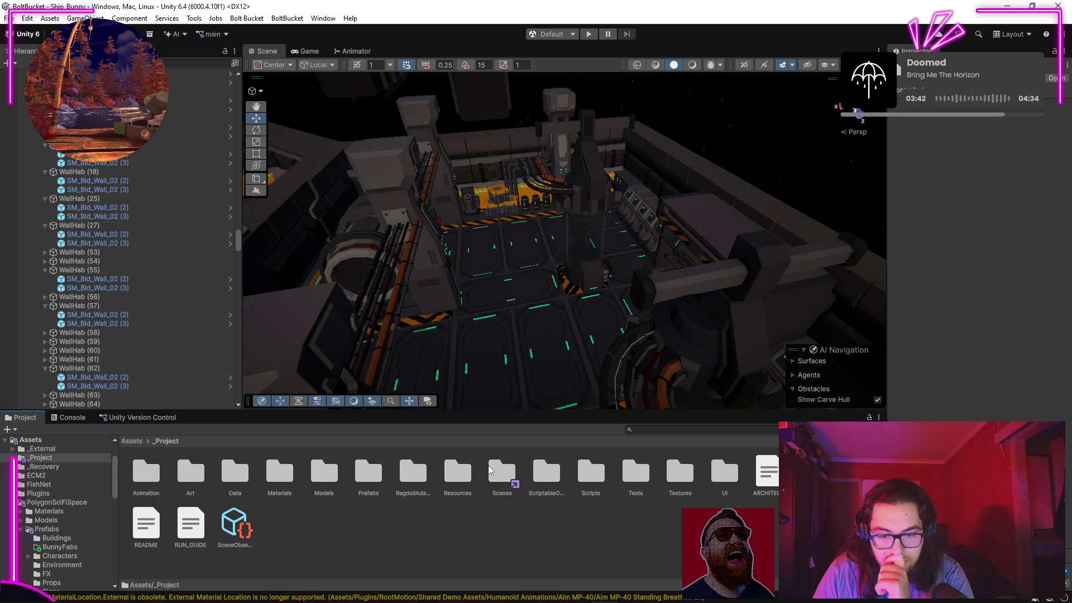
pyautogui.doubleClick(502, 472)
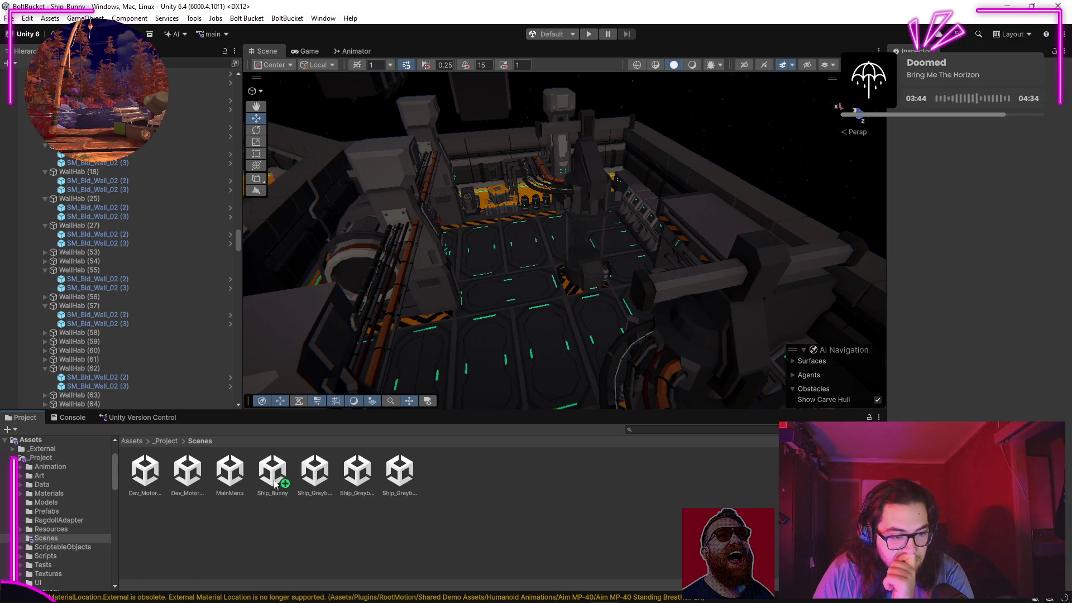
pyautogui.doubleClick(228, 471)
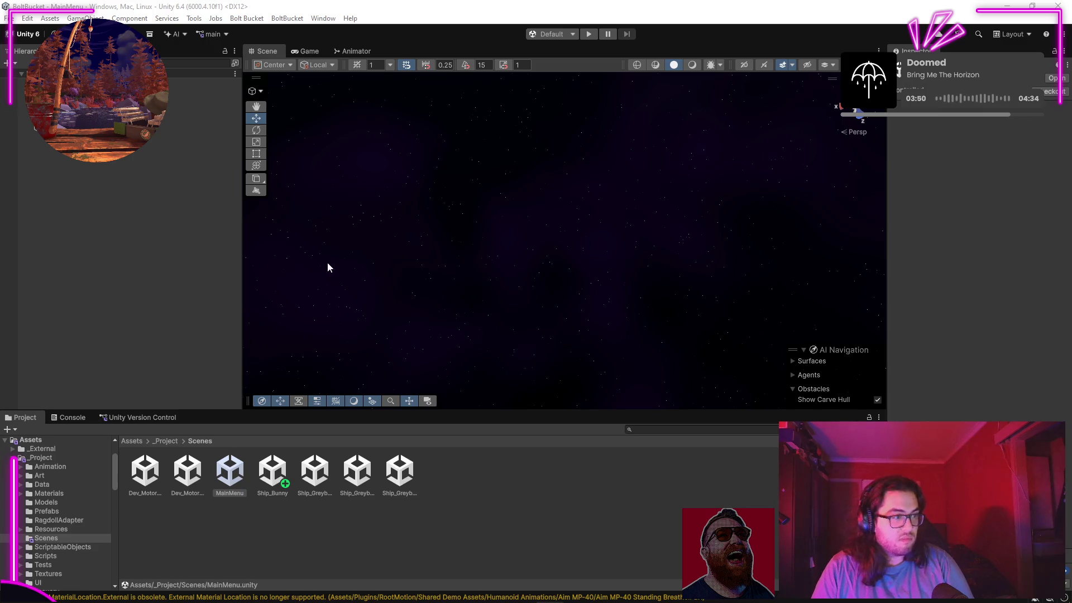
pyautogui.click(500, 131)
pyautogui.click(587, 35)
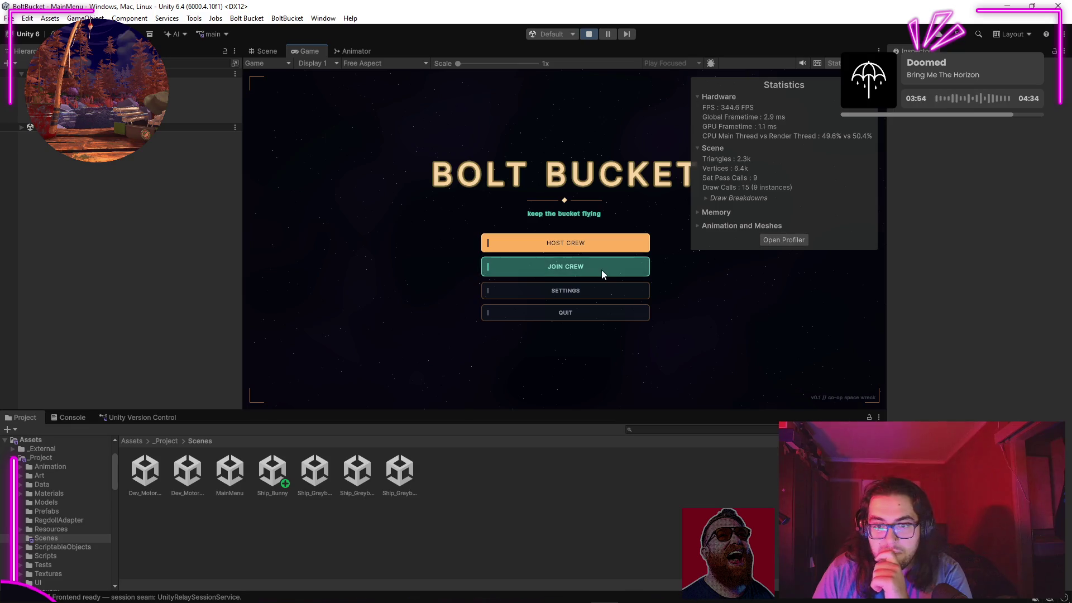
# Step: Join the crew with the room code, ready up, and take control in the Game view
pyautogui.click(601, 270)
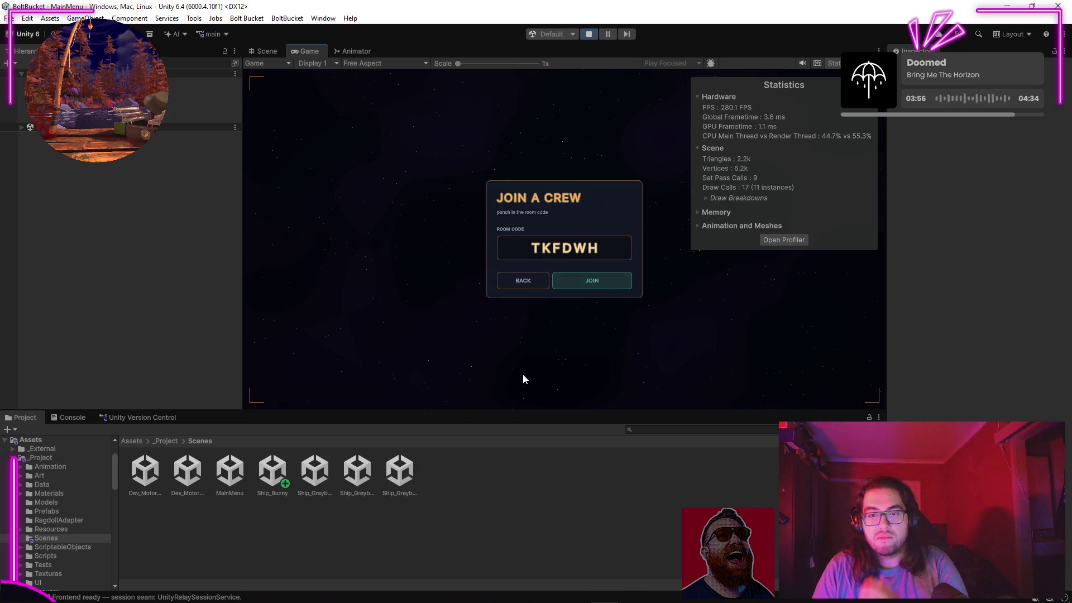
pyautogui.click(832, 62)
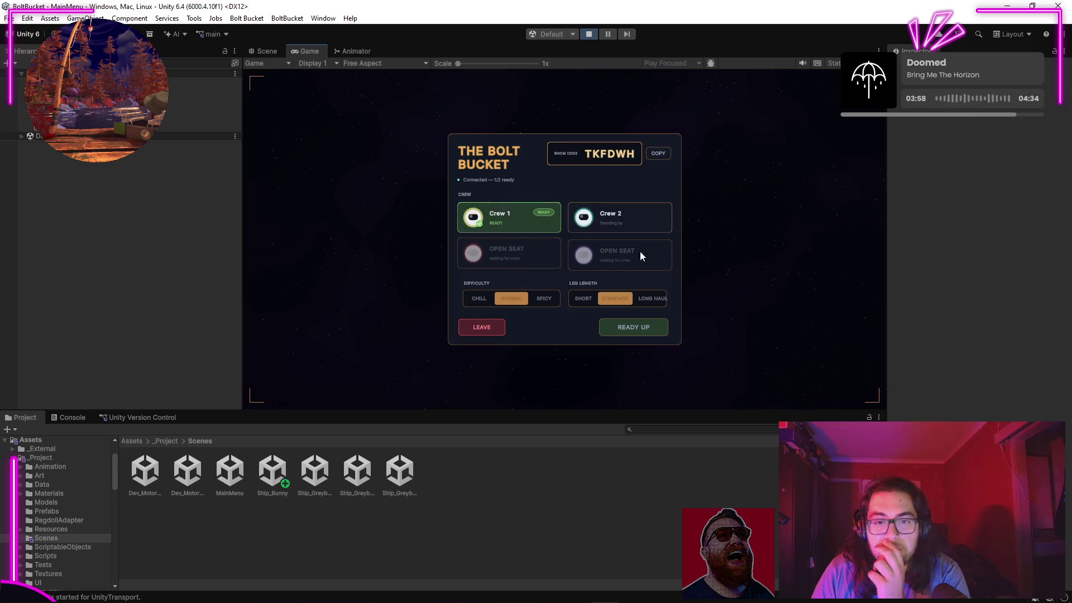
pyautogui.click(620, 328)
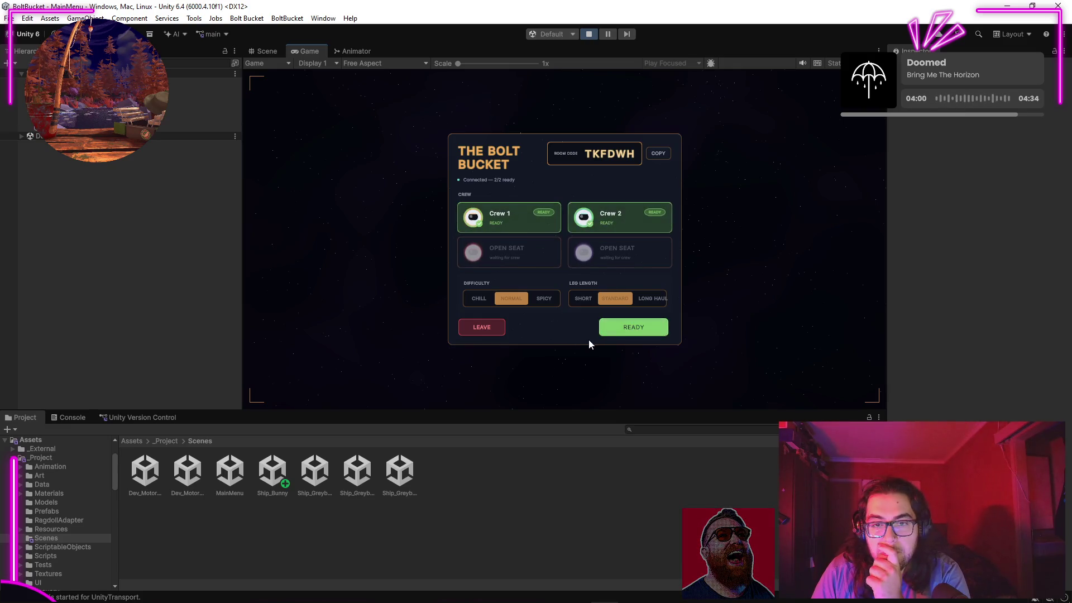
pyautogui.click(623, 329)
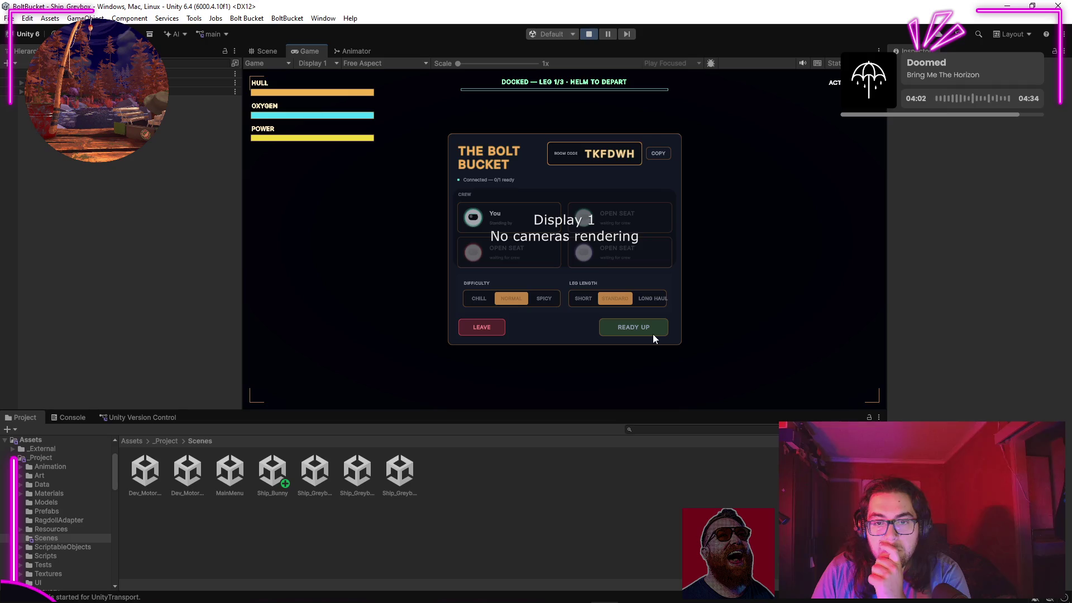
pyautogui.click(653, 334)
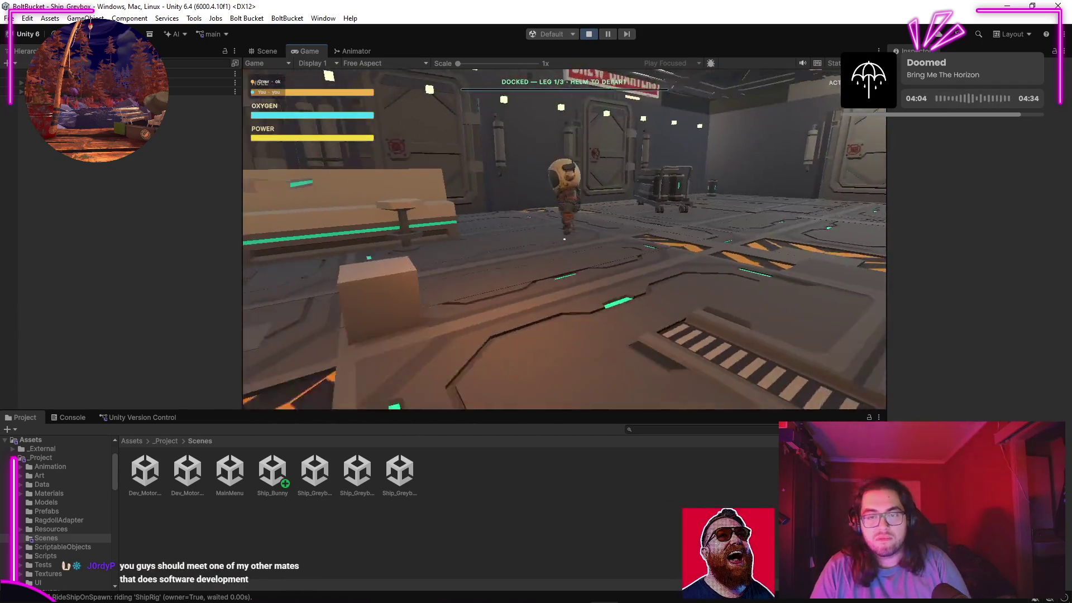
# Step: Walk the astronaut around the starting room and open the door into the corridor
pyautogui.press('a')
pyautogui.press('w')
pyautogui.press('s')
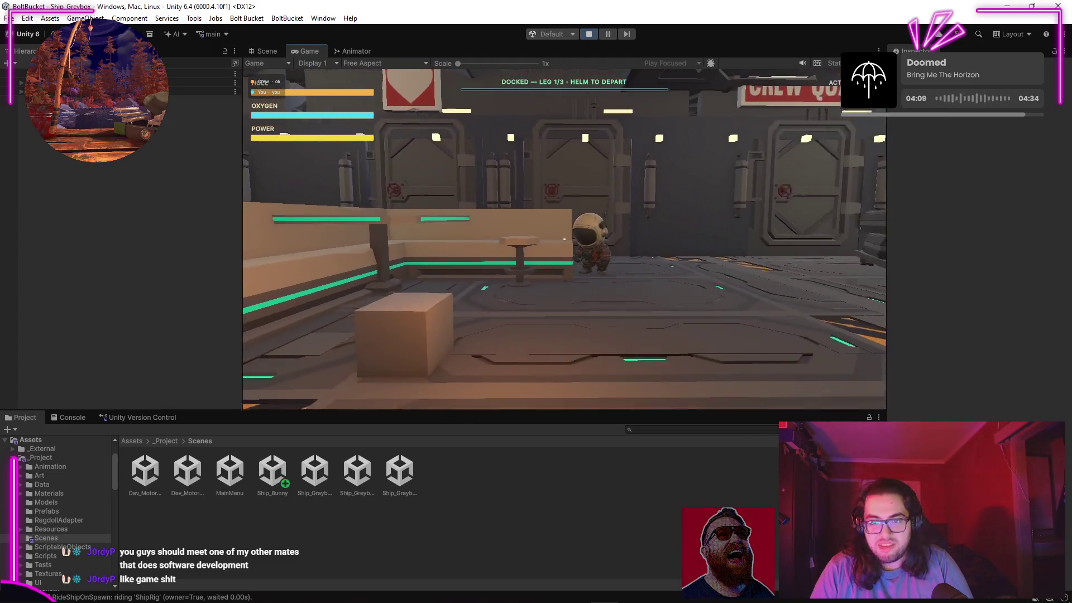
pyautogui.press('w')
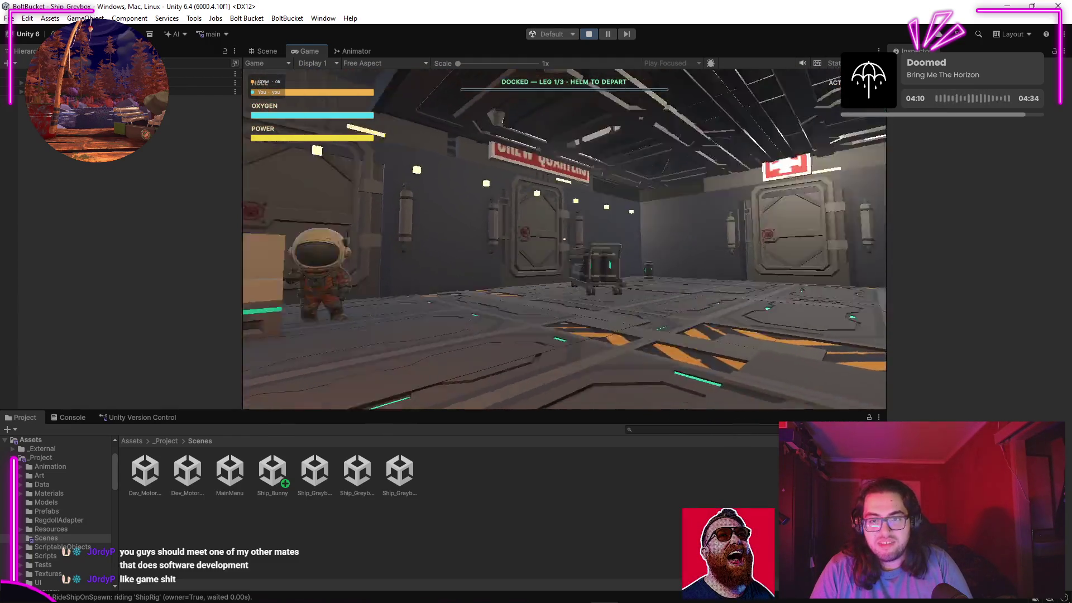
pyautogui.press('w')
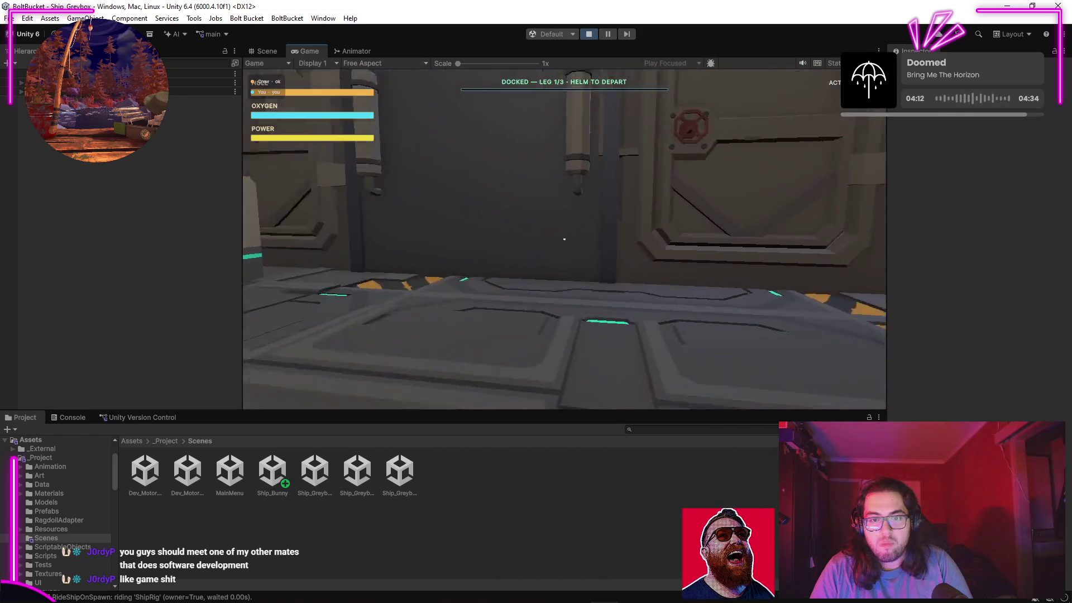
pyautogui.press('e')
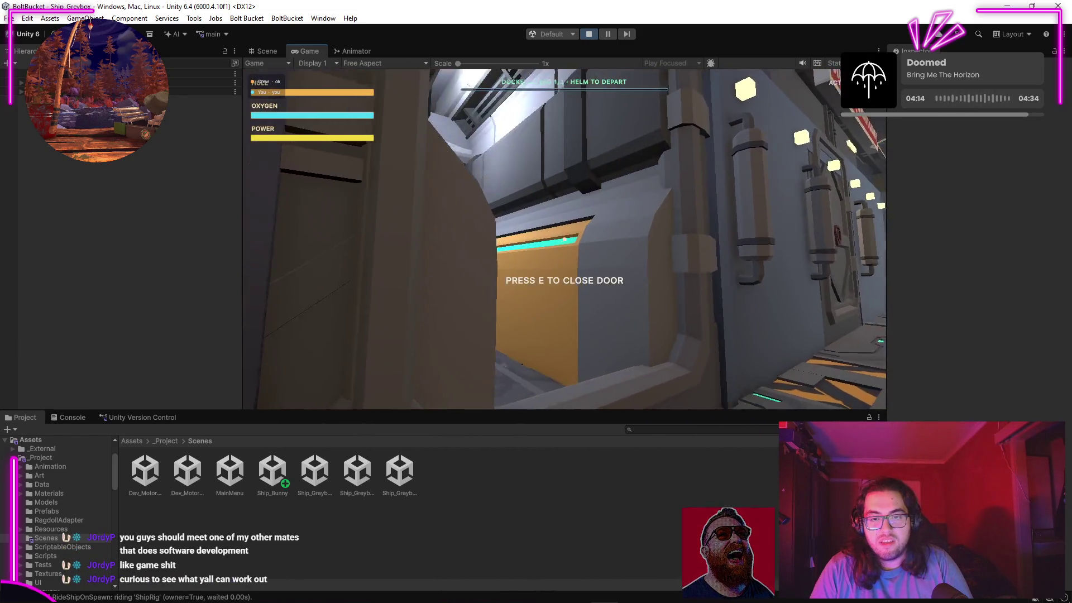
pyautogui.press('w')
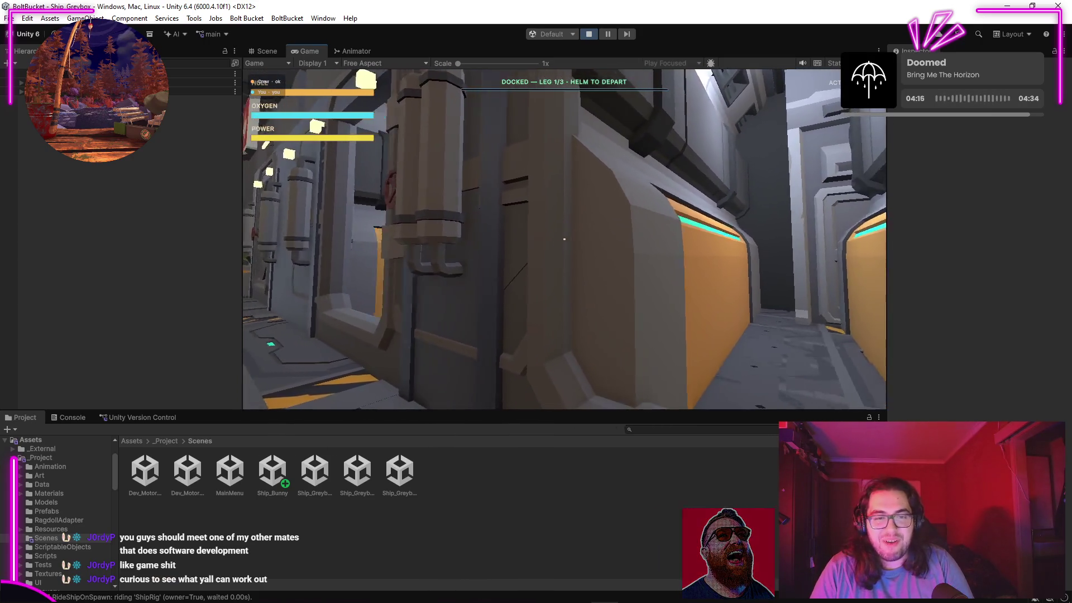
pyautogui.press('s')
pyautogui.press('d')
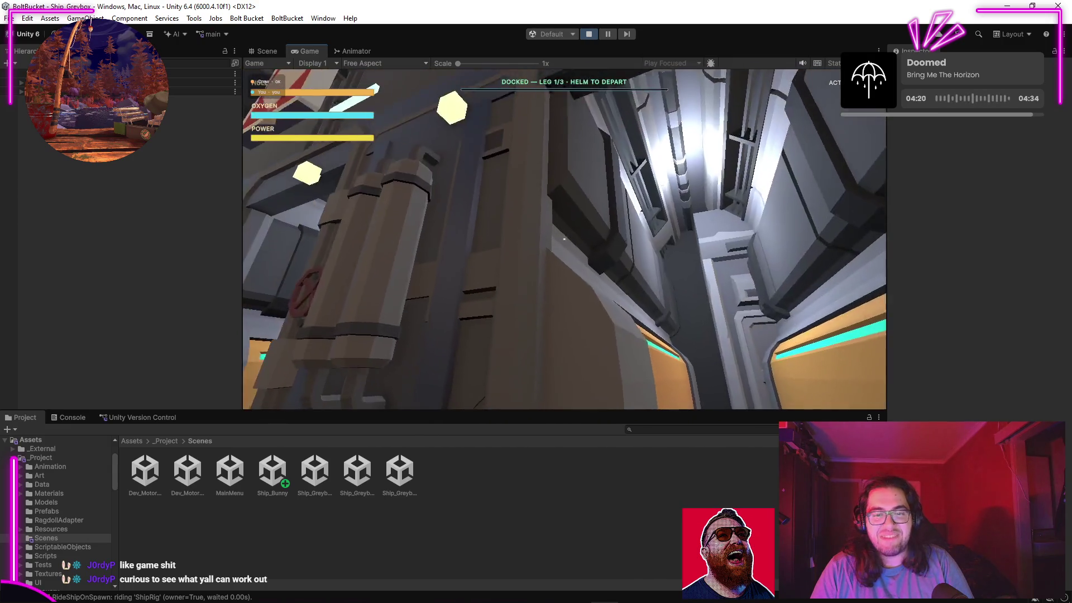
# Step: Walk into the helm room, take the helm to depart dock, then open the crew-quarters door
pyautogui.press('e')
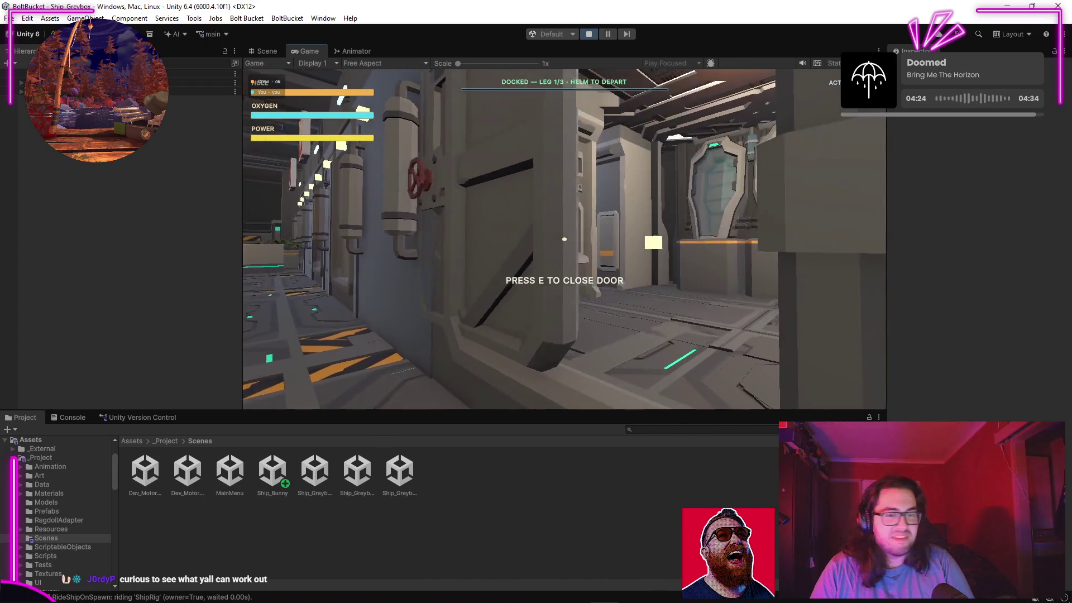
pyautogui.press('w')
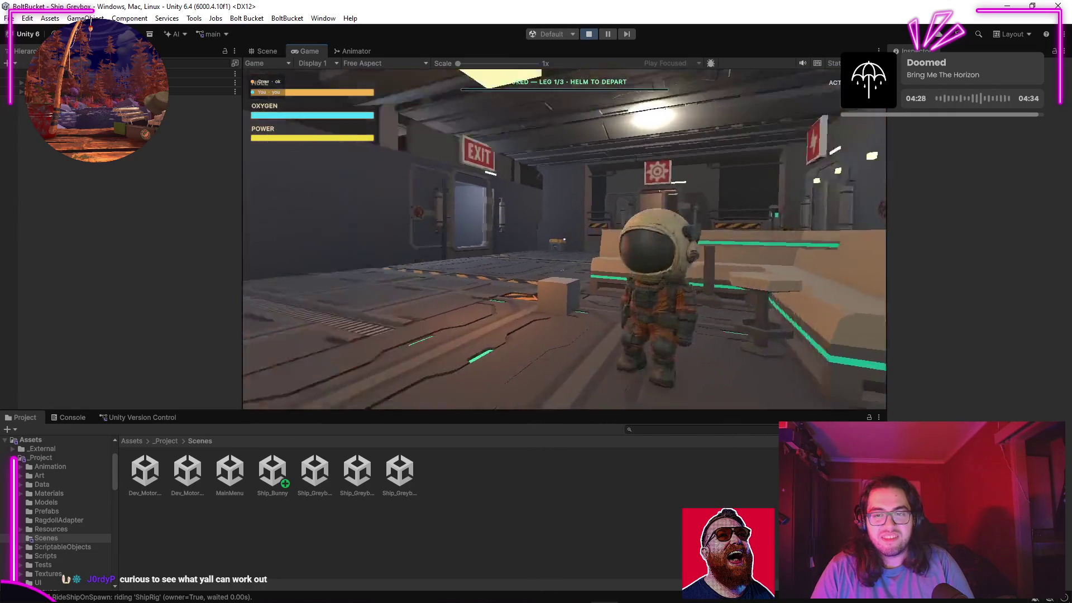
pyautogui.press('w')
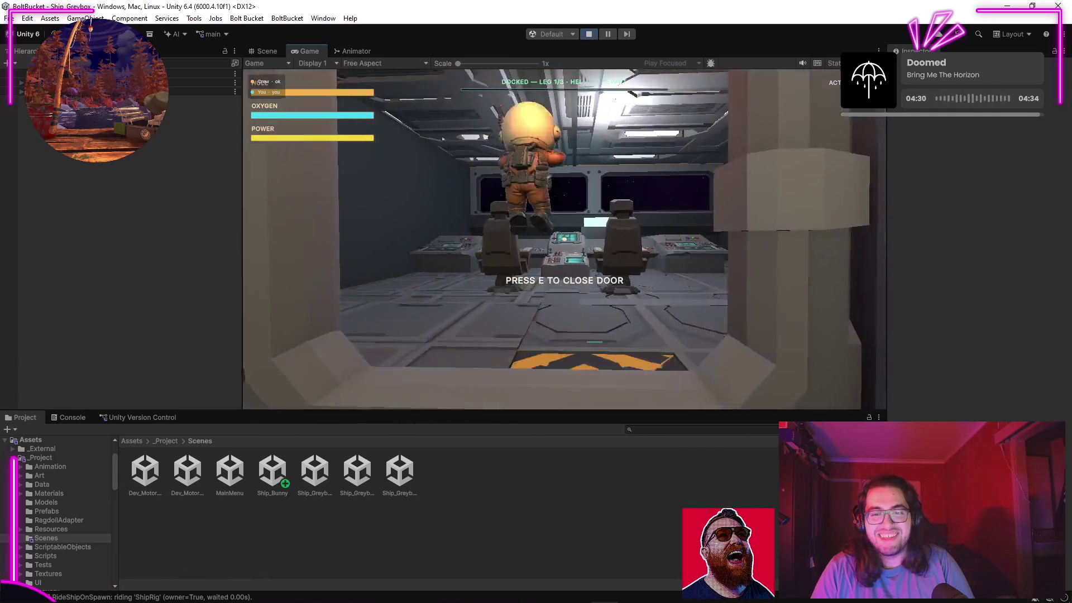
pyautogui.press('e')
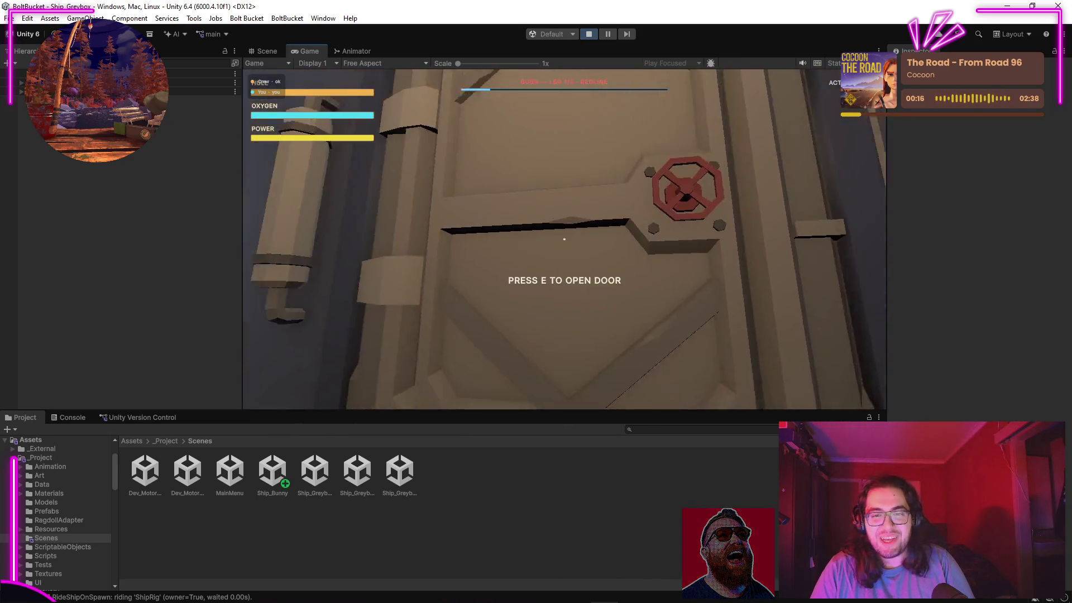
pyautogui.press('e')
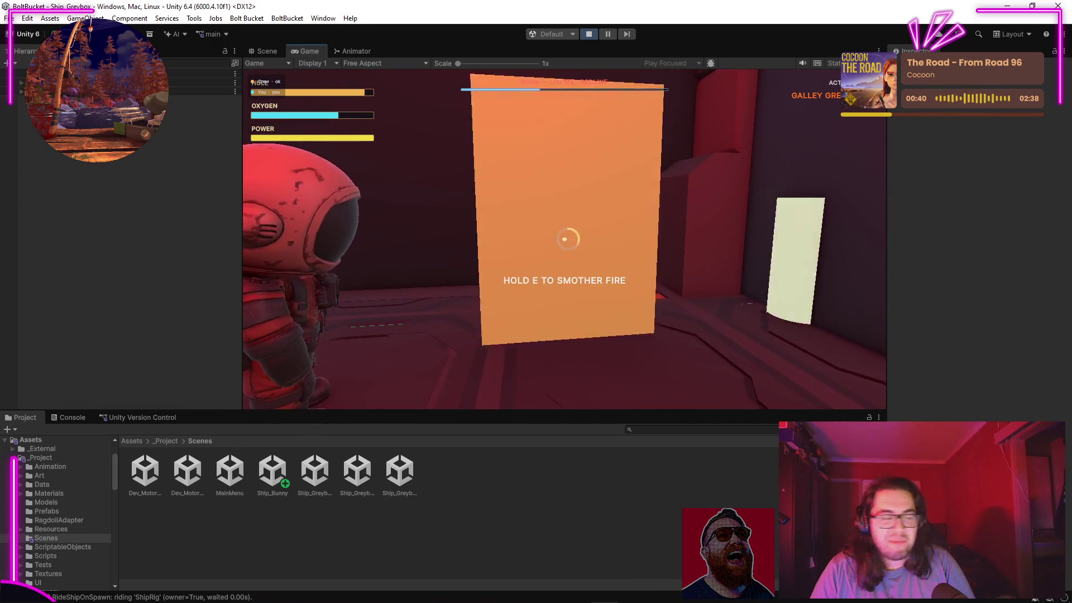
# Step: Smother the galley fire, tend the O2 garden, extinguish the yellow fire, and weld the hull breach
pyautogui.press('e')
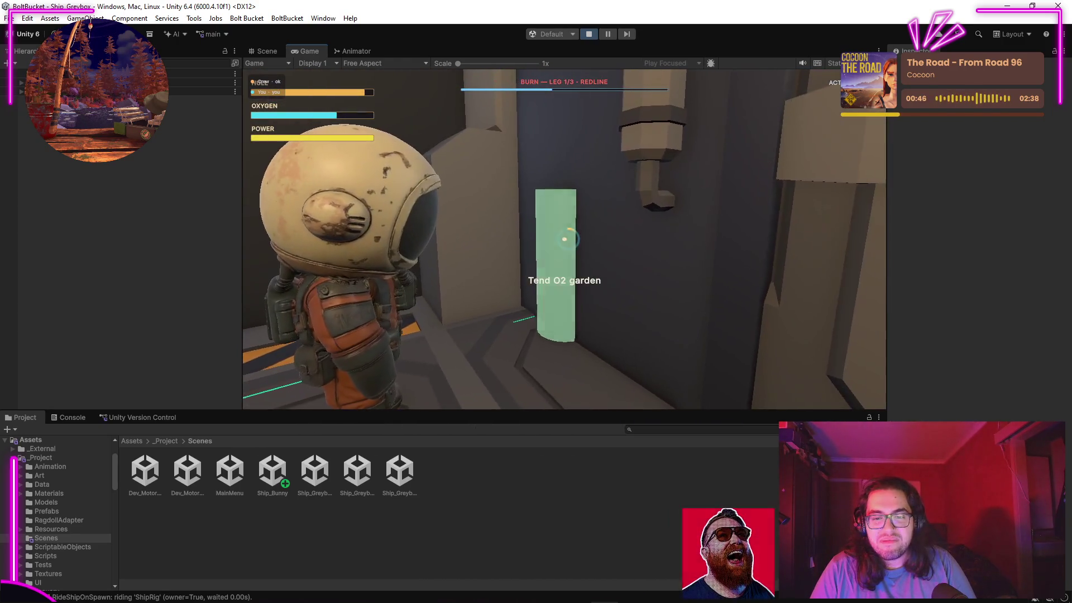
pyautogui.press('e')
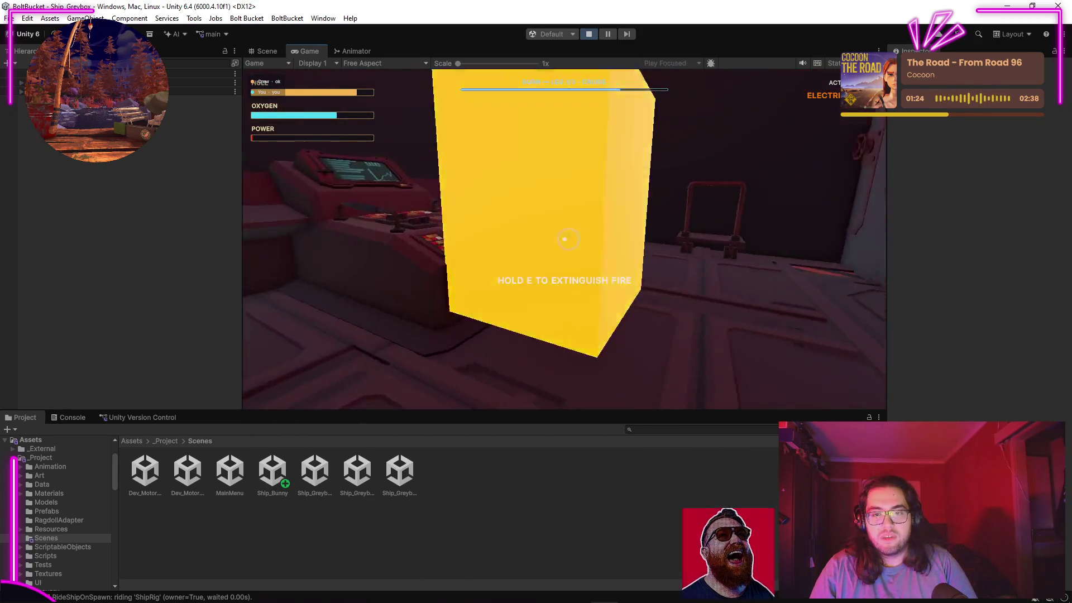
pyautogui.press('e')
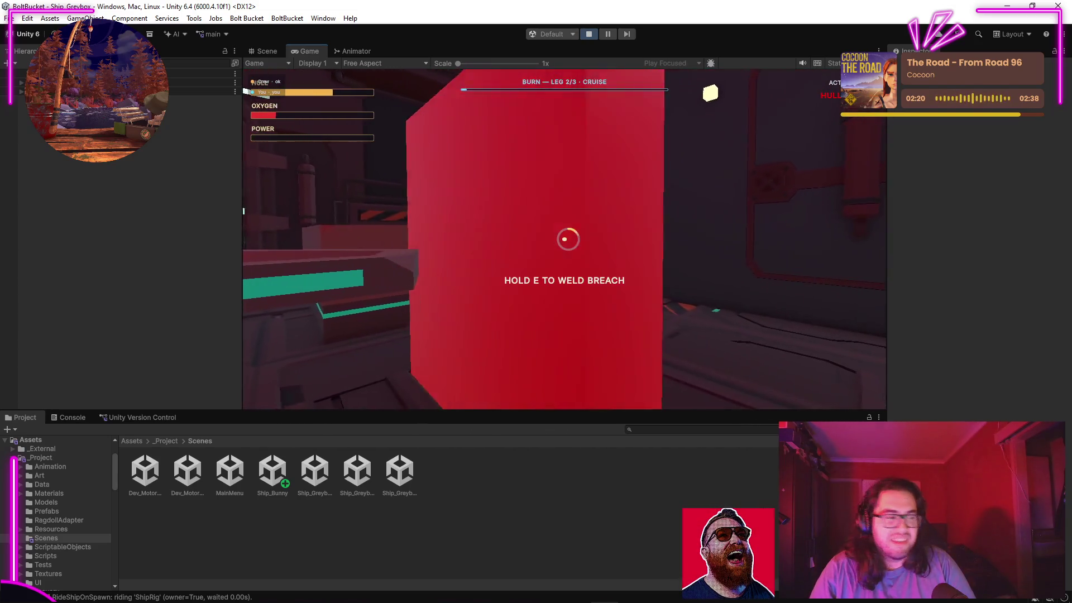
pyautogui.press('e')
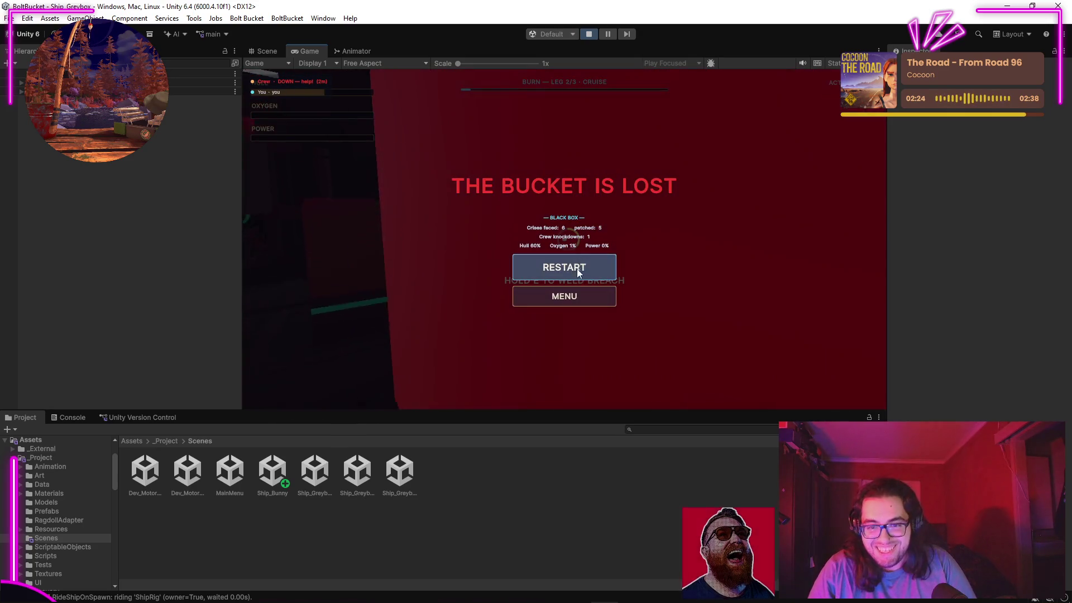
# Step: Restart from the 'The Bucket is Lost' game-over screen and exit Play mode
pyautogui.click(575, 274)
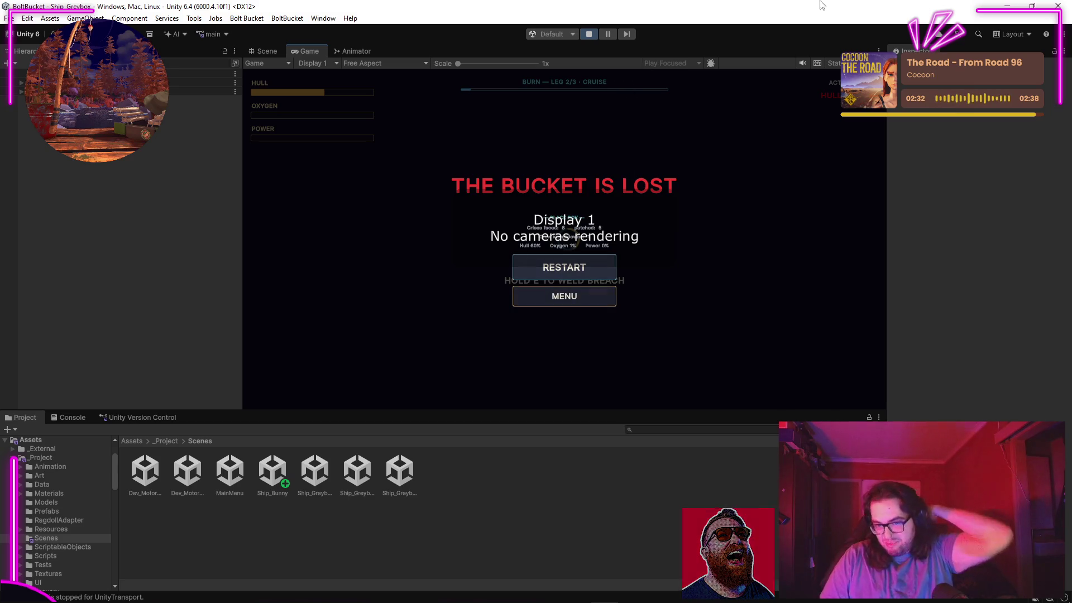
pyautogui.click(590, 35)
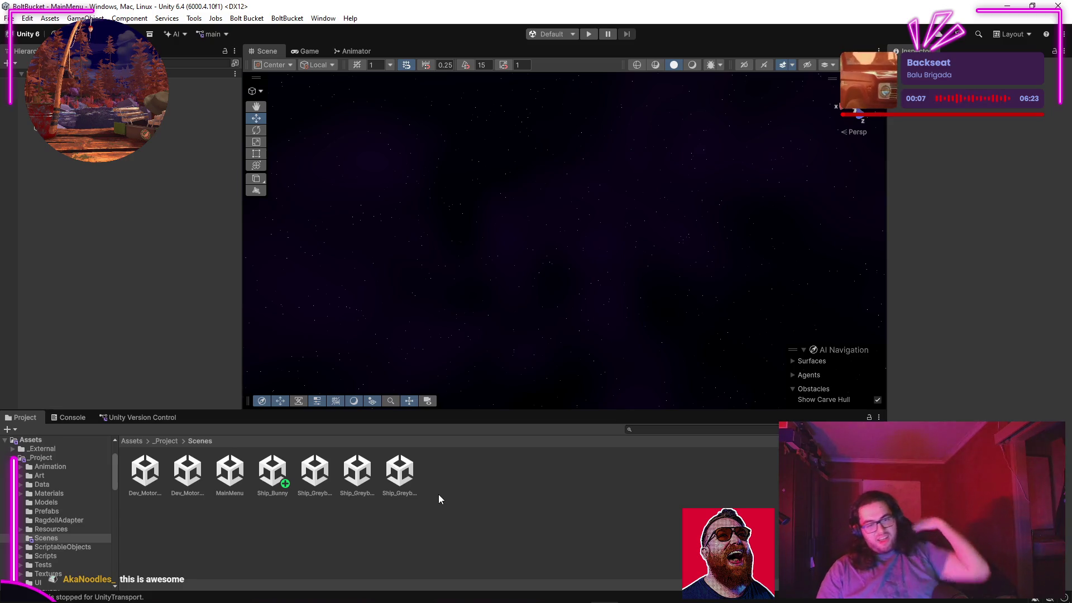
# Step: Open the Ship_Bunny scene and briefly check Version Control for incoming changes
pyautogui.click(300, 51)
pyautogui.click(263, 51)
pyautogui.rightClick(510, 242)
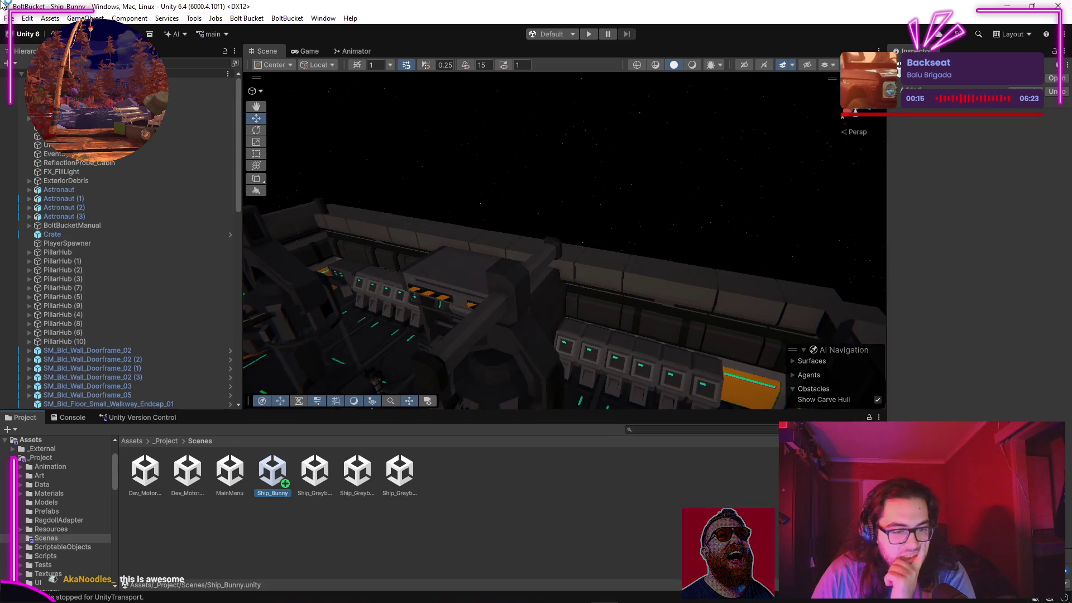
pyautogui.moveTo(596, 290)
pyautogui.mouseDown()
pyautogui.moveTo(609, 254)
pyautogui.moveTo(506, 273)
pyautogui.mouseUp()
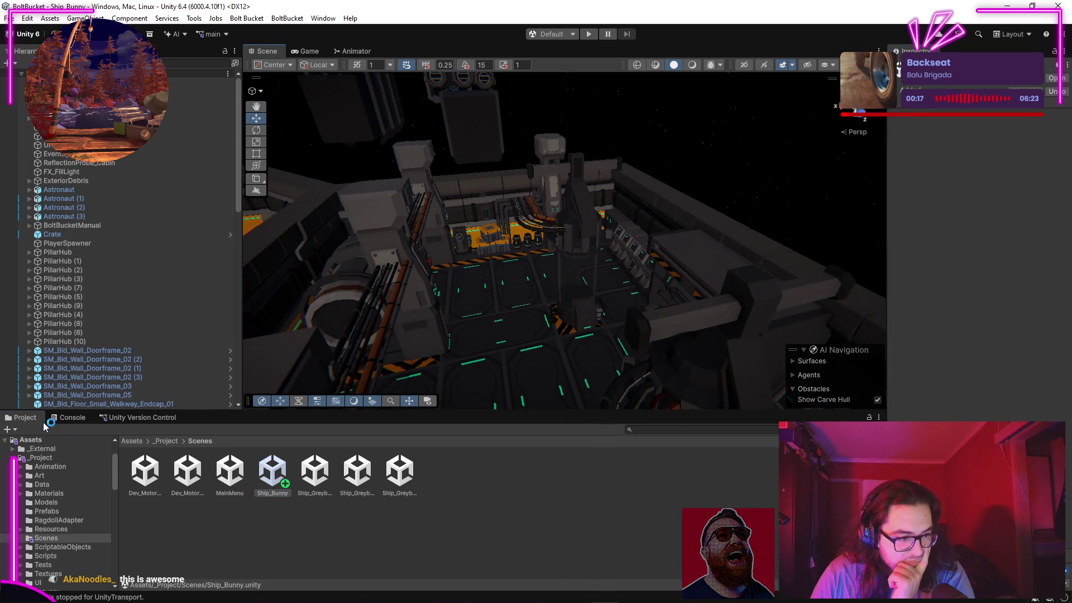
pyautogui.click(124, 418)
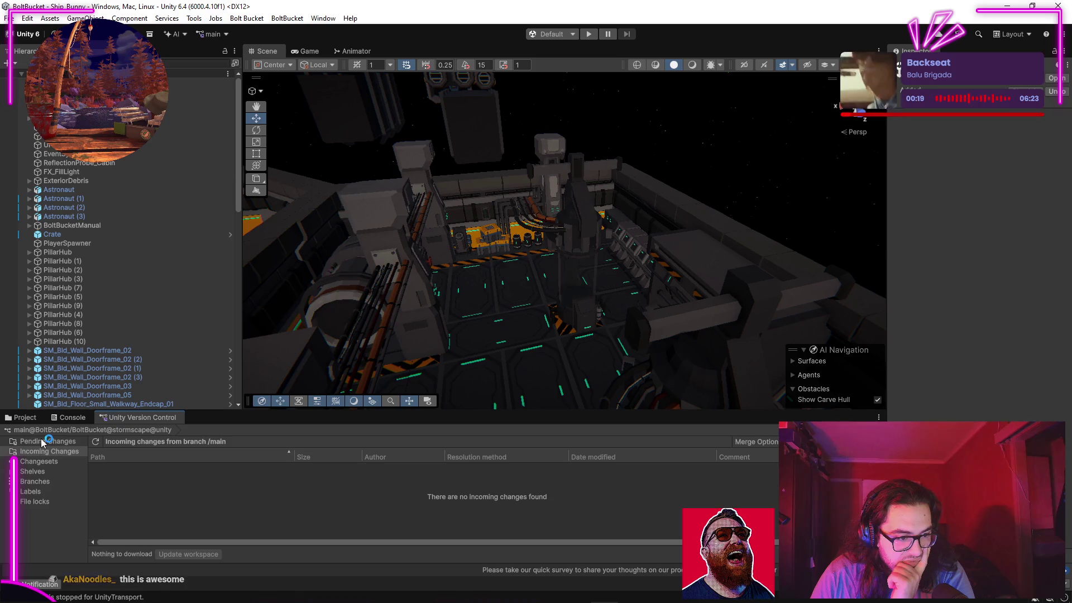
pyautogui.click(25, 418)
# Step: Fly the Scene view through the corridor, along the deck, toward the central machinery and pipes
pyautogui.press('w')
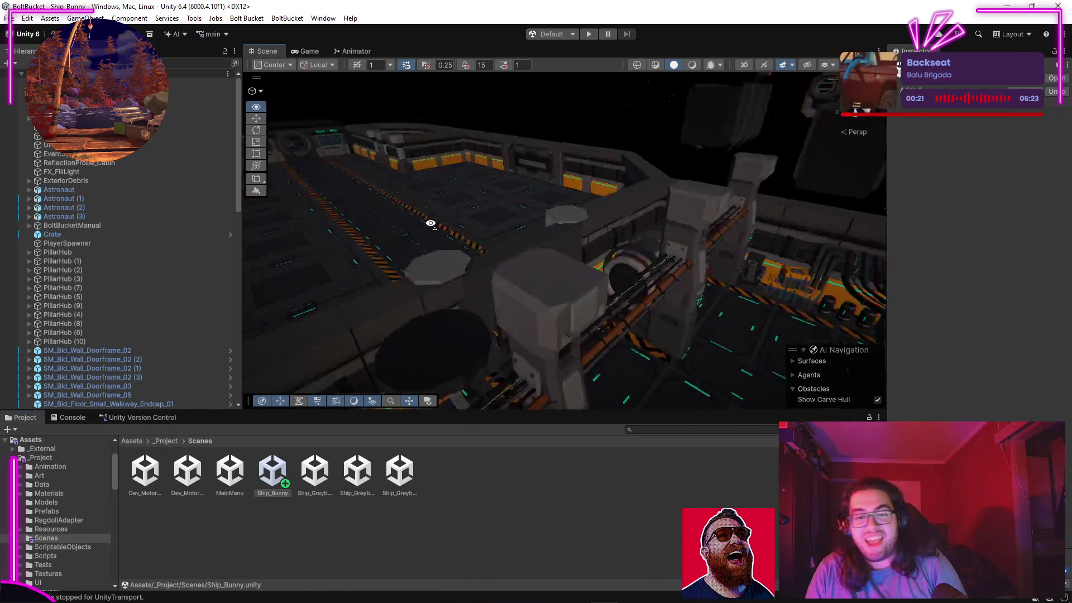
pyautogui.moveTo(335, 209)
pyautogui.mouseDown()
pyautogui.moveTo(541, 187)
pyautogui.moveTo(513, 183)
pyautogui.moveTo(424, 212)
pyautogui.mouseUp()
pyautogui.moveTo(61, 244)
pyautogui.mouseDown()
pyautogui.moveTo(1058, 219)
pyautogui.moveTo(1002, 186)
pyautogui.moveTo(818, 167)
pyautogui.moveTo(614, 225)
pyautogui.moveTo(742, 201)
pyautogui.moveTo(671, 194)
pyautogui.mouseUp()
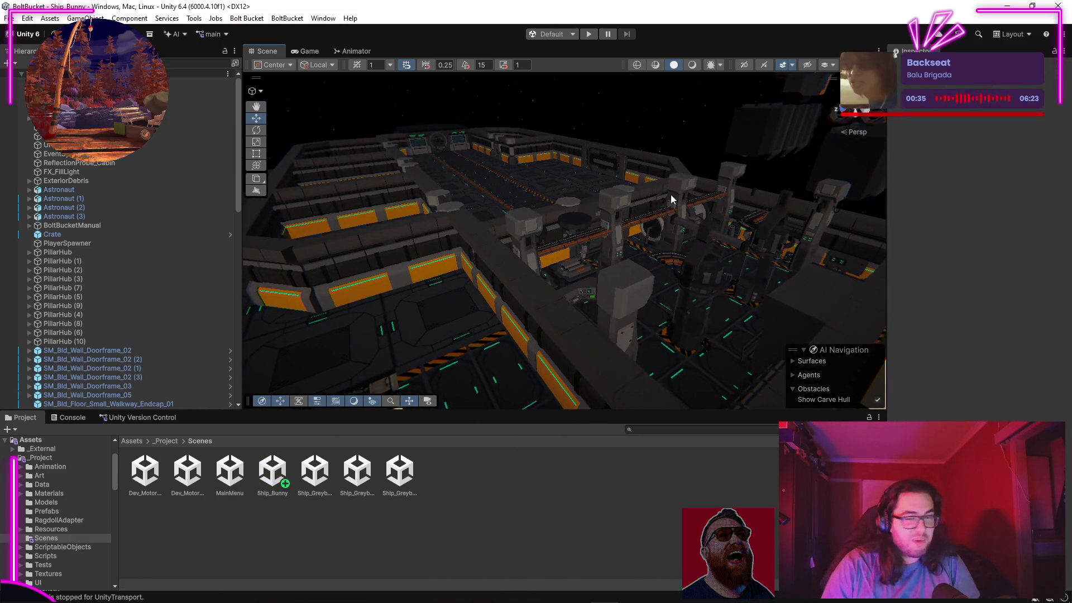
pyautogui.moveTo(614, 241)
pyautogui.mouseDown()
pyautogui.moveTo(618, 254)
pyautogui.moveTo(520, 284)
pyautogui.moveTo(842, 178)
pyautogui.moveTo(1029, 293)
pyautogui.mouseUp()
pyautogui.moveTo(576, 261)
pyautogui.mouseDown()
pyautogui.moveTo(639, 236)
pyautogui.moveTo(830, 203)
pyautogui.moveTo(823, 210)
pyautogui.mouseUp()
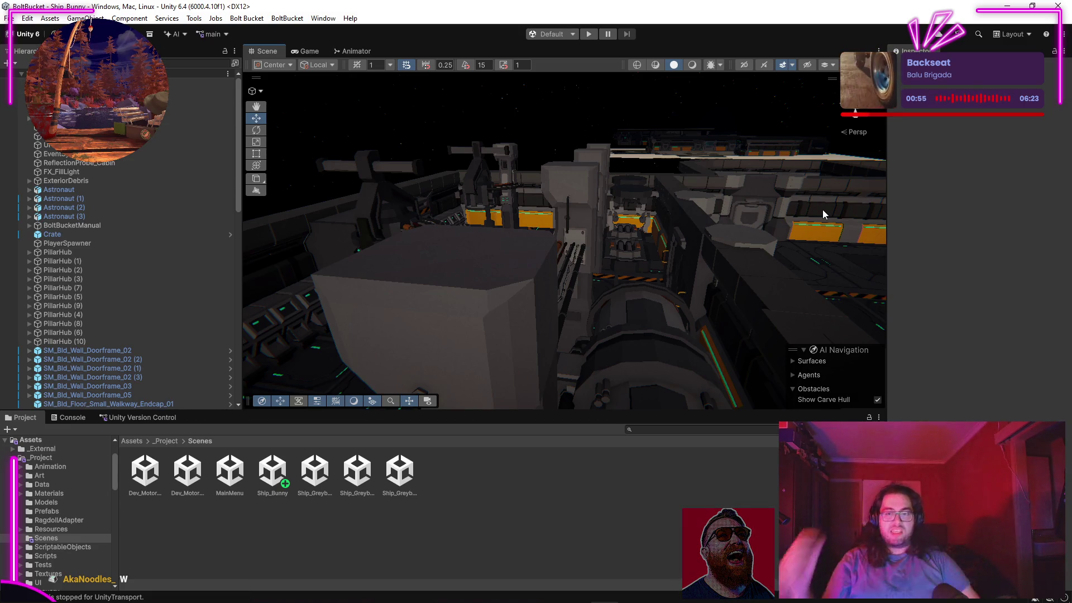
pyautogui.moveTo(471, 344)
pyautogui.mouseDown()
pyautogui.moveTo(698, 273)
pyautogui.moveTo(547, 253)
pyautogui.moveTo(634, 254)
pyautogui.moveTo(815, 223)
pyautogui.moveTo(818, 232)
pyautogui.moveTo(435, 270)
pyautogui.moveTo(388, 233)
pyautogui.mouseUp()
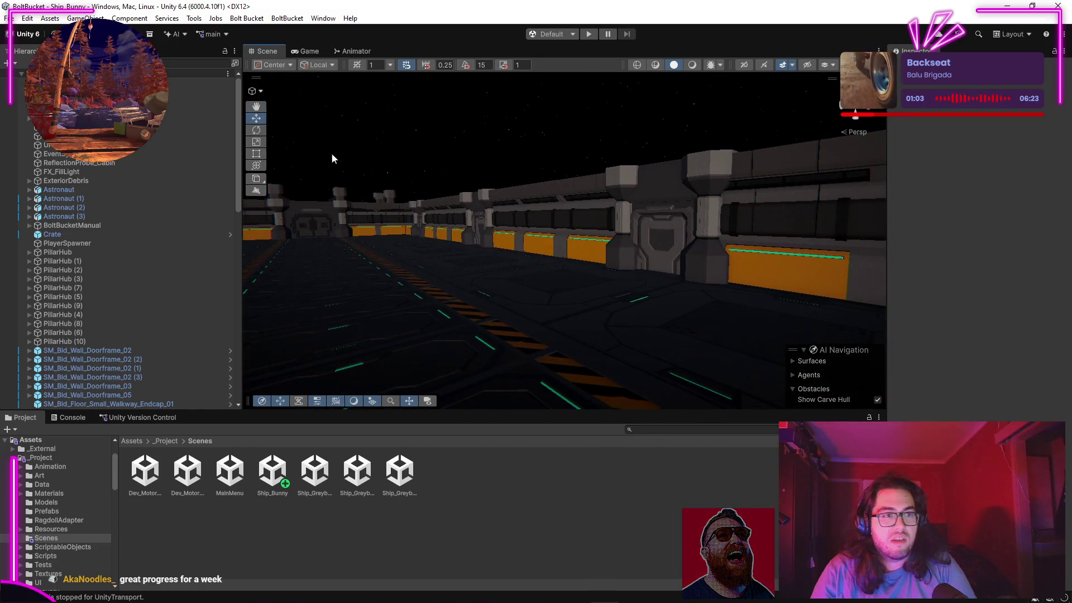
# Step: Drag the network player prefab from _Project/Prefabs onto the Ship_Bunny corridor floor
pyautogui.click(40, 459)
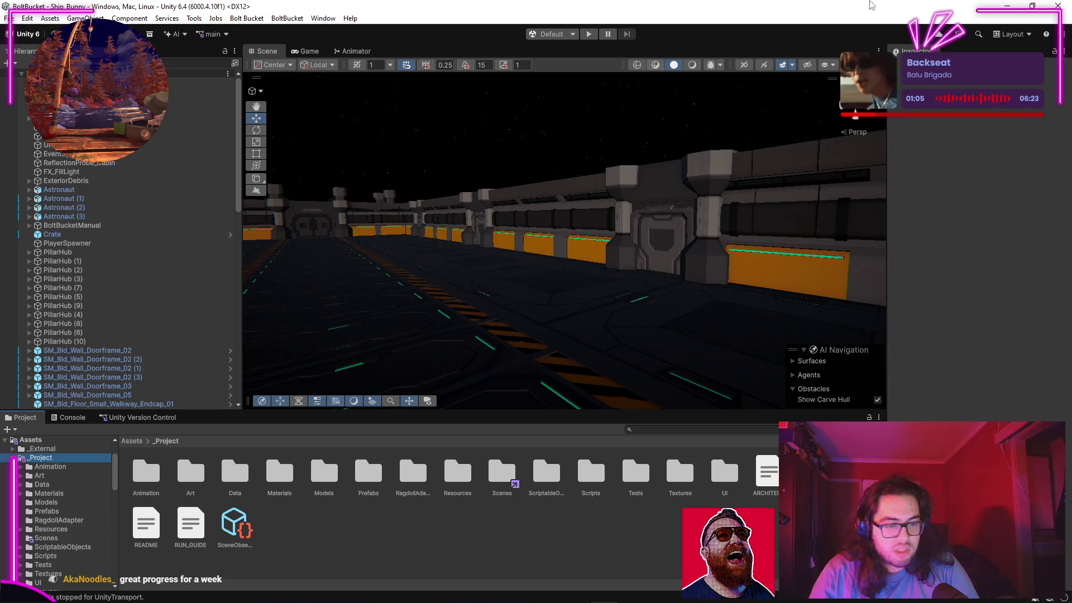
pyautogui.scroll(2, 70, 499)
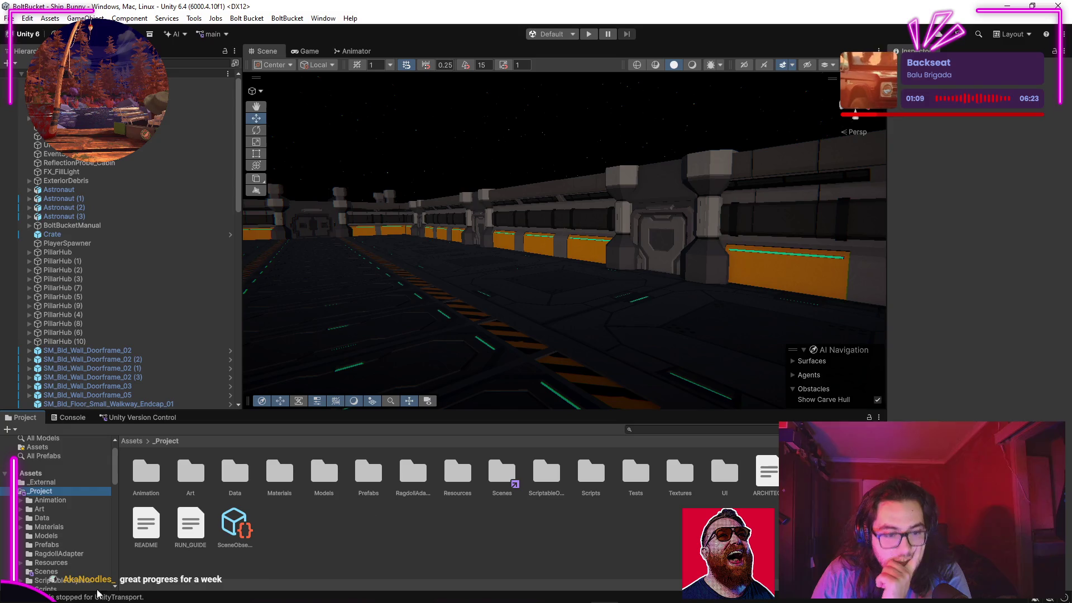
pyautogui.doubleClick(365, 474)
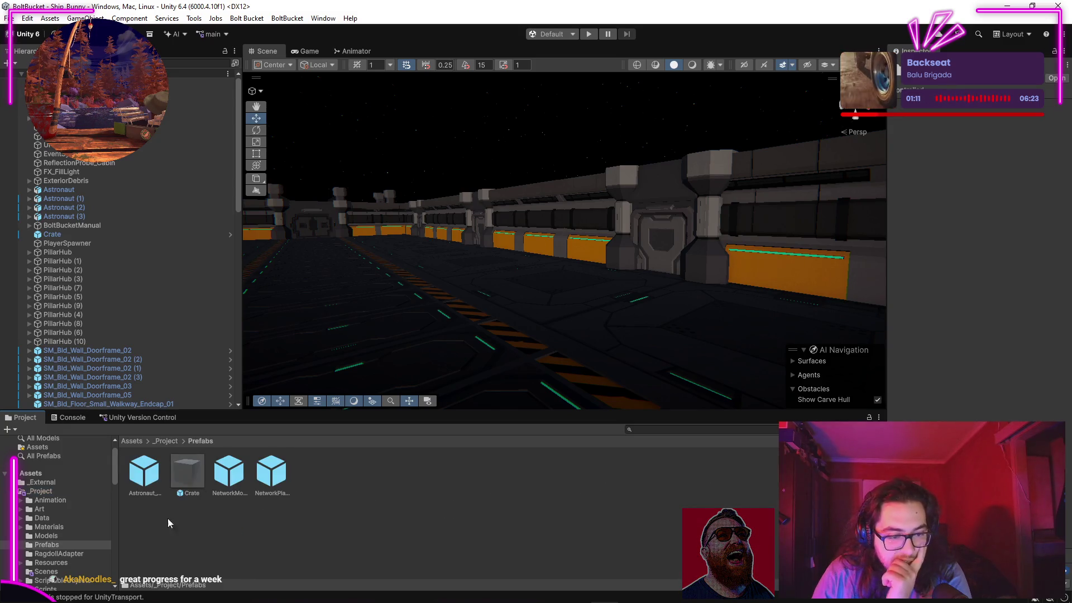
pyautogui.moveTo(146, 473)
pyautogui.mouseDown()
pyautogui.moveTo(628, 347)
pyautogui.moveTo(301, 511)
pyautogui.mouseUp()
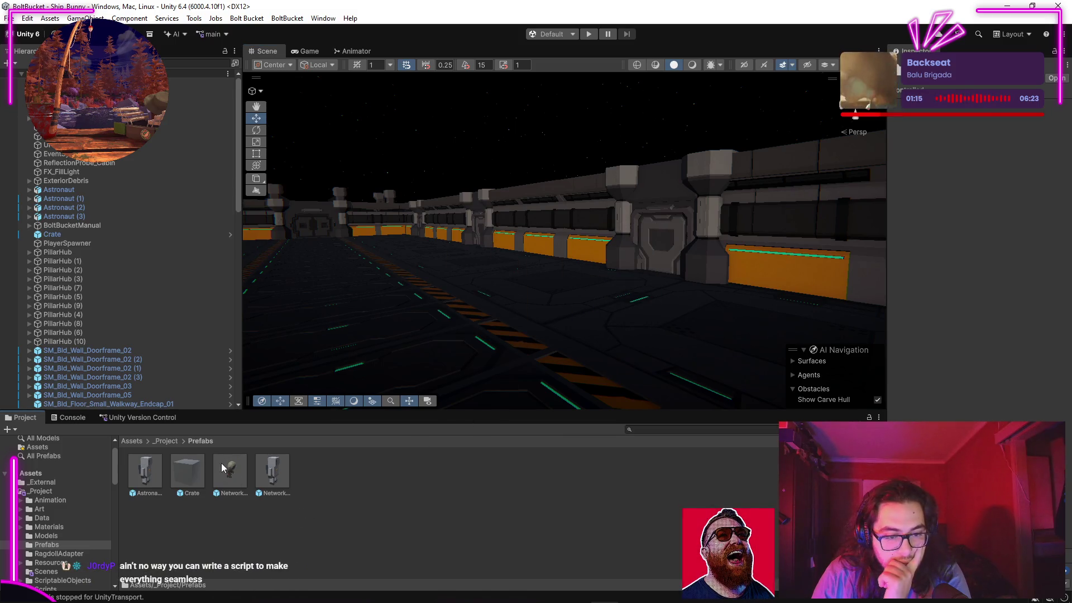
pyautogui.moveTo(590, 339); pyautogui.dragTo(593, 340)
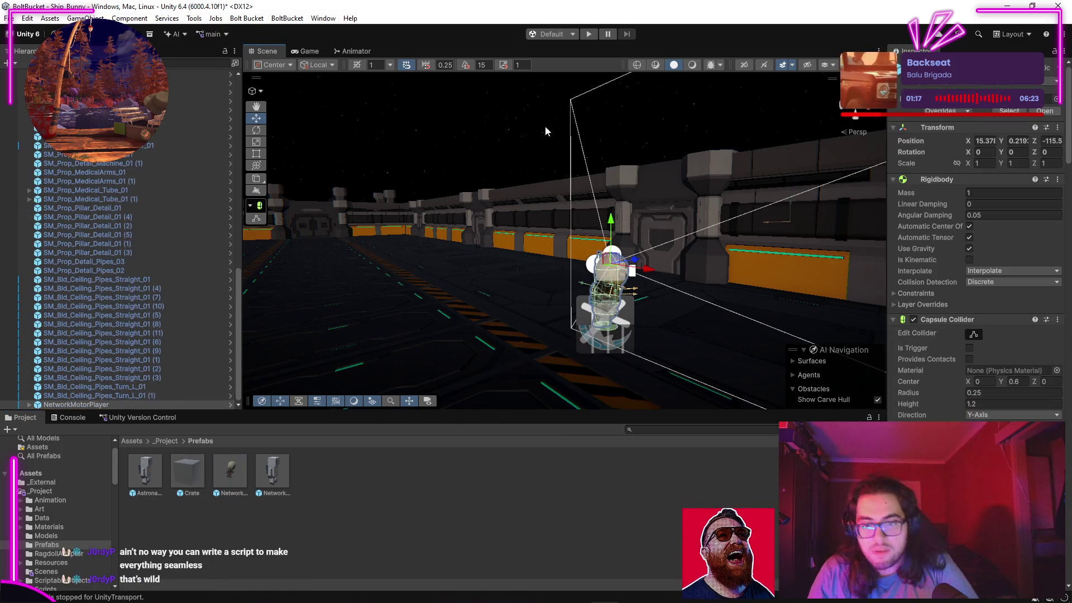
# Step: Move the placed astronaut forward along Z to -112.2, then deselect it
pyautogui.moveTo(585, 168)
pyautogui.mouseDown()
pyautogui.moveTo(648, 277)
pyautogui.moveTo(497, 270)
pyautogui.moveTo(583, 263)
pyautogui.moveTo(428, 252)
pyautogui.mouseUp()
pyautogui.click(413, 250)
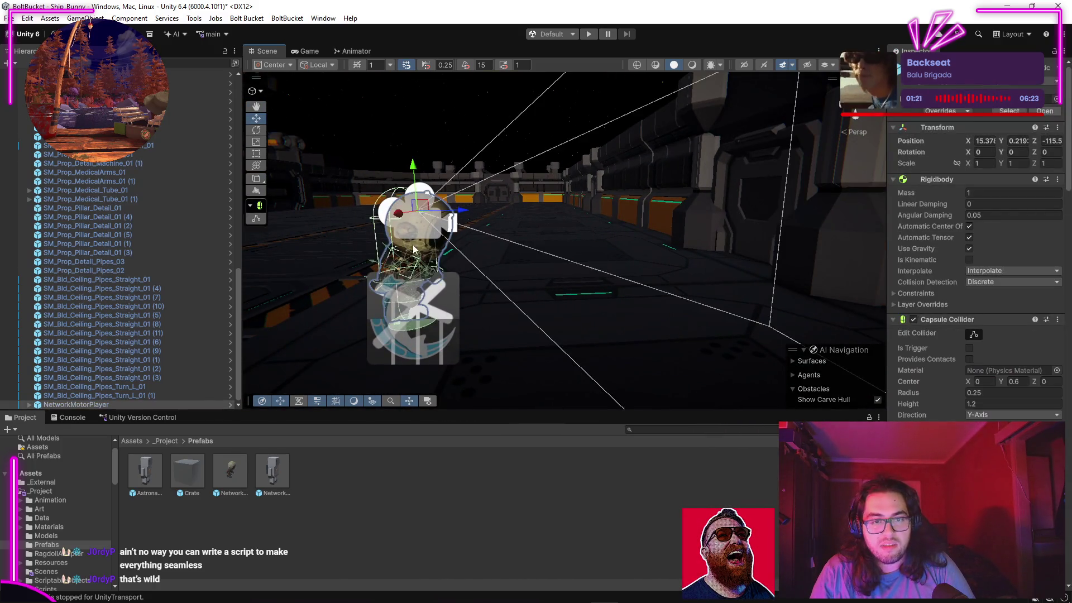
pyautogui.moveTo(455, 217)
pyautogui.mouseDown()
pyautogui.moveTo(753, 218)
pyautogui.moveTo(893, 238)
pyautogui.moveTo(759, 206)
pyautogui.moveTo(502, 224)
pyautogui.moveTo(605, 205)
pyautogui.moveTo(579, 188)
pyautogui.moveTo(485, 190)
pyautogui.moveTo(542, 189)
pyautogui.moveTo(605, 220)
pyautogui.moveTo(626, 217)
pyautogui.moveTo(518, 228)
pyautogui.moveTo(518, 203)
pyautogui.moveTo(658, 143)
pyautogui.mouseUp()
pyautogui.click(658, 148)
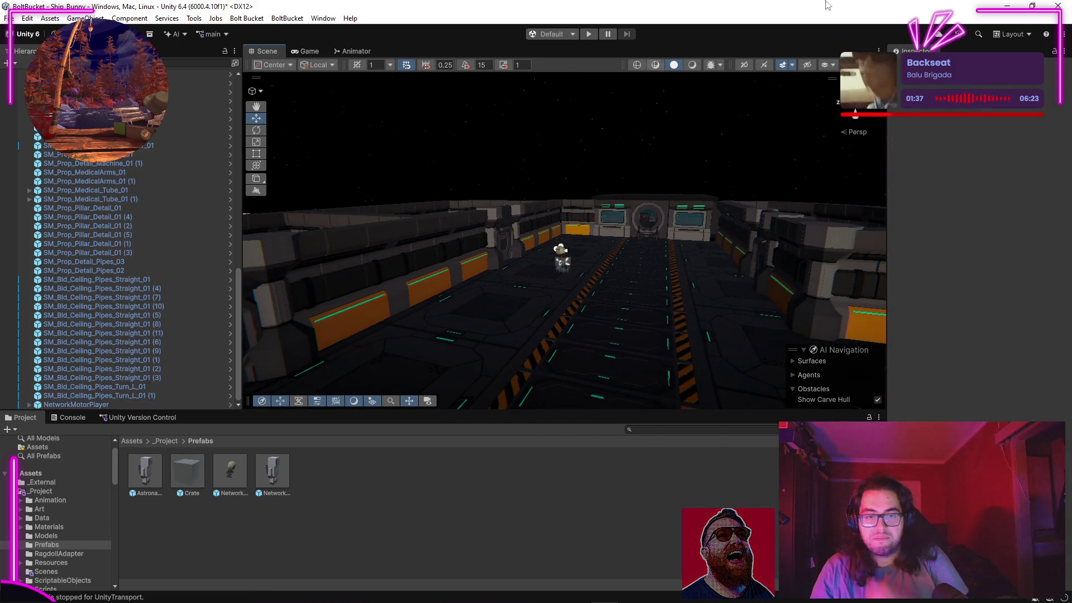
# Step: Nudge the tank beside the crates slightly along X to -21.762, then deselect it
pyautogui.scroll(3, 567, 290)
pyautogui.moveTo(564, 270)
pyautogui.mouseDown()
pyautogui.moveTo(588, 302)
pyautogui.moveTo(455, 336)
pyautogui.moveTo(295, 354)
pyautogui.moveTo(95, 358)
pyautogui.moveTo(52, 348)
pyautogui.moveTo(154, 325)
pyautogui.moveTo(195, 363)
pyautogui.moveTo(194, 351)
pyautogui.moveTo(106, 359)
pyautogui.moveTo(228, 170)
pyautogui.mouseUp()
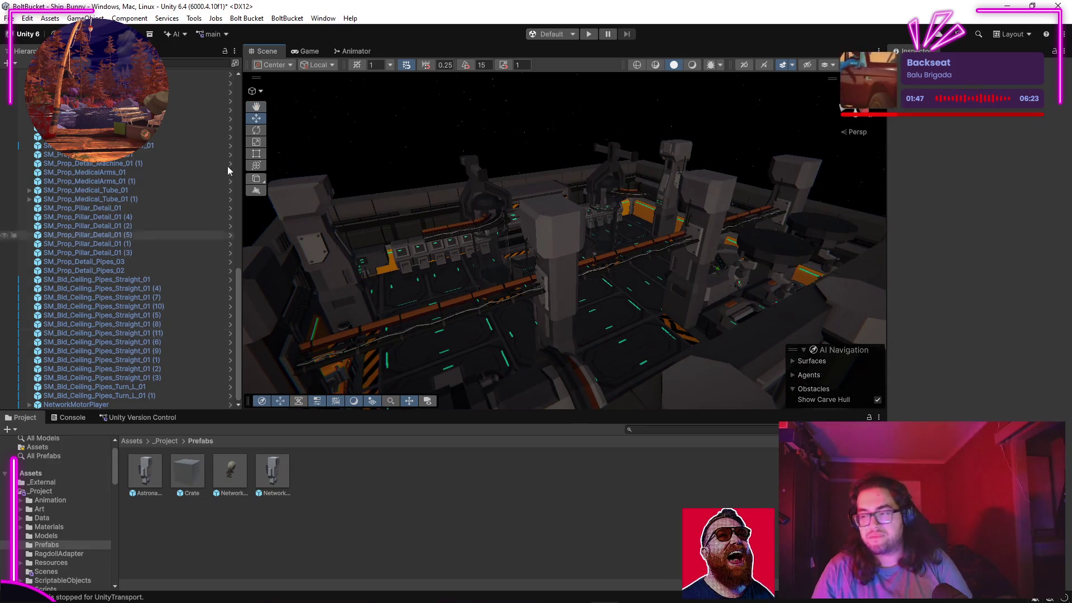
pyautogui.moveTo(480, 276)
pyautogui.mouseDown()
pyautogui.moveTo(273, 306)
pyautogui.moveTo(89, 270)
pyautogui.moveTo(1013, 241)
pyautogui.moveTo(987, 255)
pyautogui.moveTo(493, 341)
pyautogui.mouseUp()
pyautogui.click(547, 301)
pyautogui.moveTo(507, 297)
pyautogui.mouseDown()
pyautogui.moveTo(526, 296)
pyautogui.moveTo(628, 112)
pyautogui.moveTo(370, 136)
pyautogui.moveTo(331, 90)
pyautogui.moveTo(634, 100)
pyautogui.moveTo(732, 72)
pyautogui.moveTo(699, 131)
pyautogui.moveTo(390, 234)
pyautogui.moveTo(206, 273)
pyautogui.mouseUp()
pyautogui.scroll(-5, 535, 267)
pyautogui.click(628, 112)
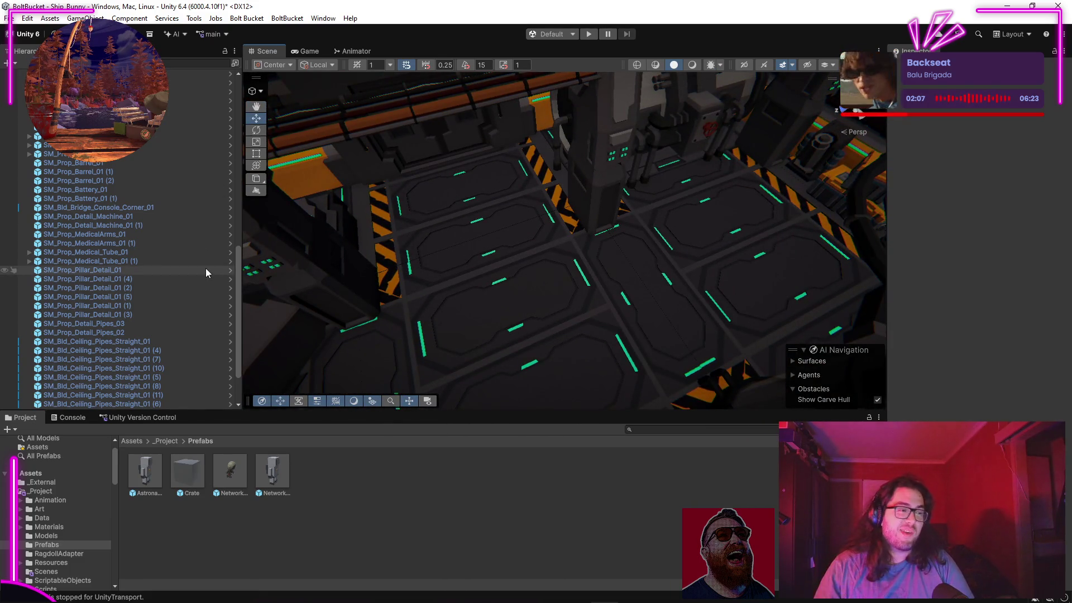
# Step: Fly around the ship exterior, machinery and corridor, ending close on the interior deck
pyautogui.moveTo(536, 285)
pyautogui.mouseDown()
pyautogui.moveTo(546, 283)
pyautogui.moveTo(545, 157)
pyautogui.moveTo(555, 160)
pyautogui.mouseUp()
pyautogui.moveTo(696, 241)
pyautogui.mouseDown()
pyautogui.moveTo(552, 335)
pyautogui.moveTo(510, 407)
pyautogui.moveTo(410, 342)
pyautogui.moveTo(494, 324)
pyautogui.moveTo(370, 281)
pyautogui.mouseUp()
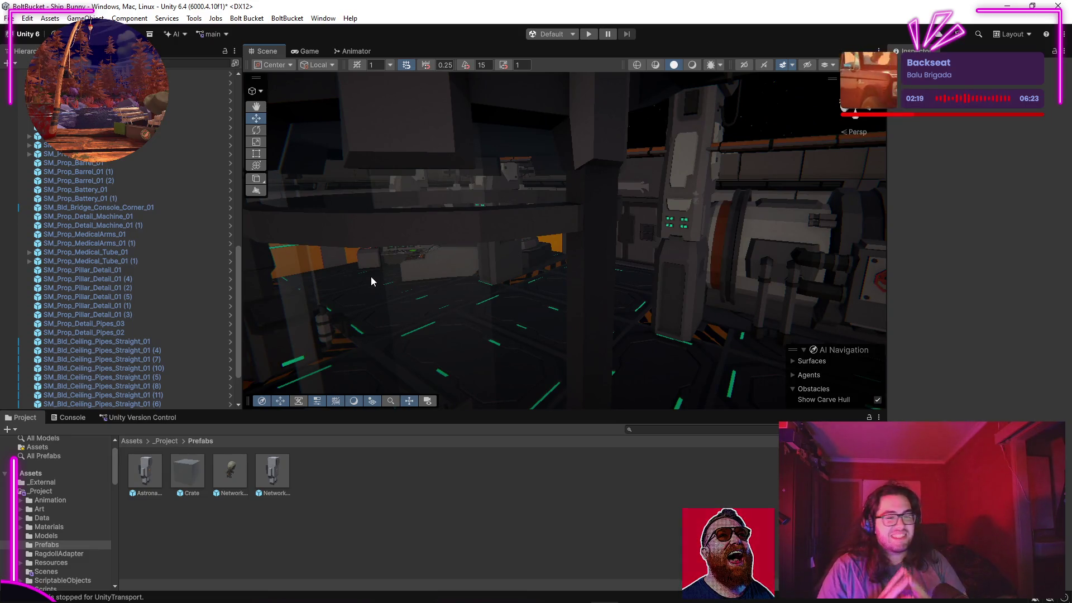
pyautogui.moveTo(448, 240)
pyautogui.mouseDown()
pyautogui.moveTo(441, 342)
pyautogui.moveTo(393, 299)
pyautogui.moveTo(31, 267)
pyautogui.moveTo(837, 256)
pyautogui.moveTo(506, 249)
pyautogui.moveTo(514, 210)
pyautogui.moveTo(560, 190)
pyautogui.moveTo(541, 215)
pyautogui.moveTo(28, 235)
pyautogui.moveTo(19, 225)
pyautogui.moveTo(1044, 201)
pyautogui.moveTo(1036, 183)
pyautogui.moveTo(1059, 220)
pyautogui.moveTo(546, 280)
pyautogui.mouseUp()
pyautogui.moveTo(545, 277)
pyautogui.mouseDown()
pyautogui.moveTo(635, 235)
pyautogui.moveTo(895, 246)
pyautogui.moveTo(1063, 191)
pyautogui.moveTo(304, 287)
pyautogui.moveTo(364, 240)
pyautogui.moveTo(296, 260)
pyautogui.moveTo(1065, 494)
pyautogui.mouseUp()
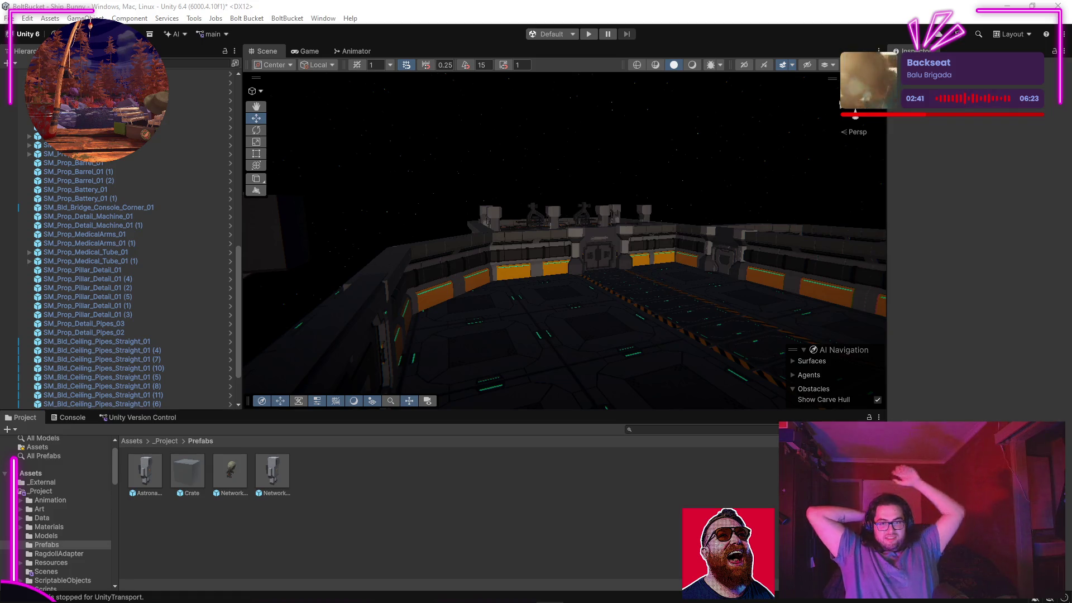
pyautogui.moveTo(648, 263)
pyautogui.mouseDown()
pyautogui.moveTo(634, 234)
pyautogui.moveTo(649, 196)
pyautogui.moveTo(539, 361)
pyautogui.moveTo(809, 355)
pyautogui.moveTo(709, 290)
pyautogui.moveTo(533, 254)
pyautogui.moveTo(688, 299)
pyautogui.moveTo(590, 304)
pyautogui.moveTo(554, 287)
pyautogui.mouseUp()
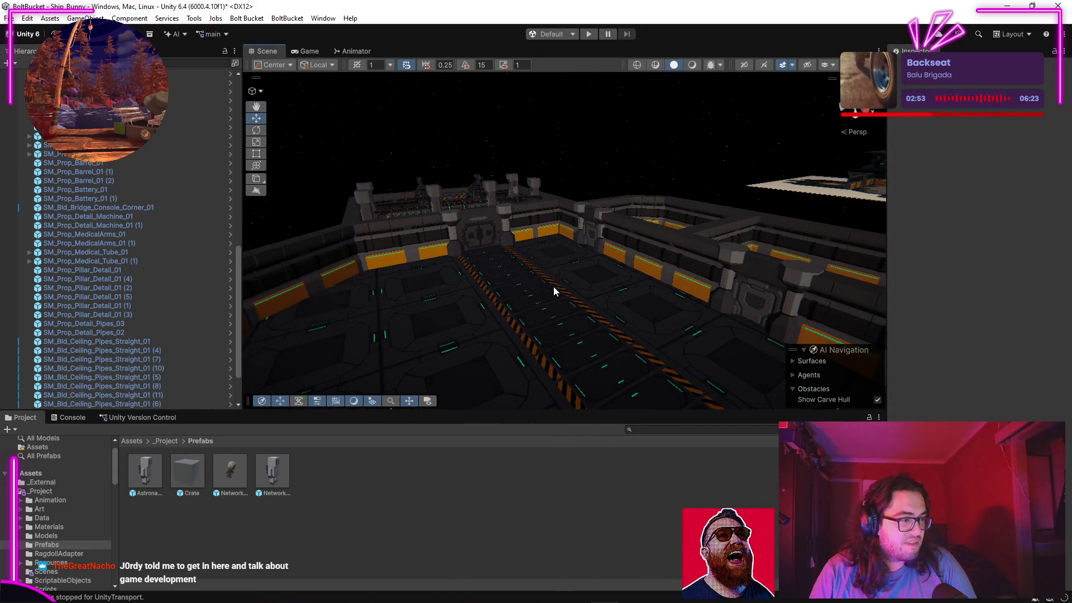
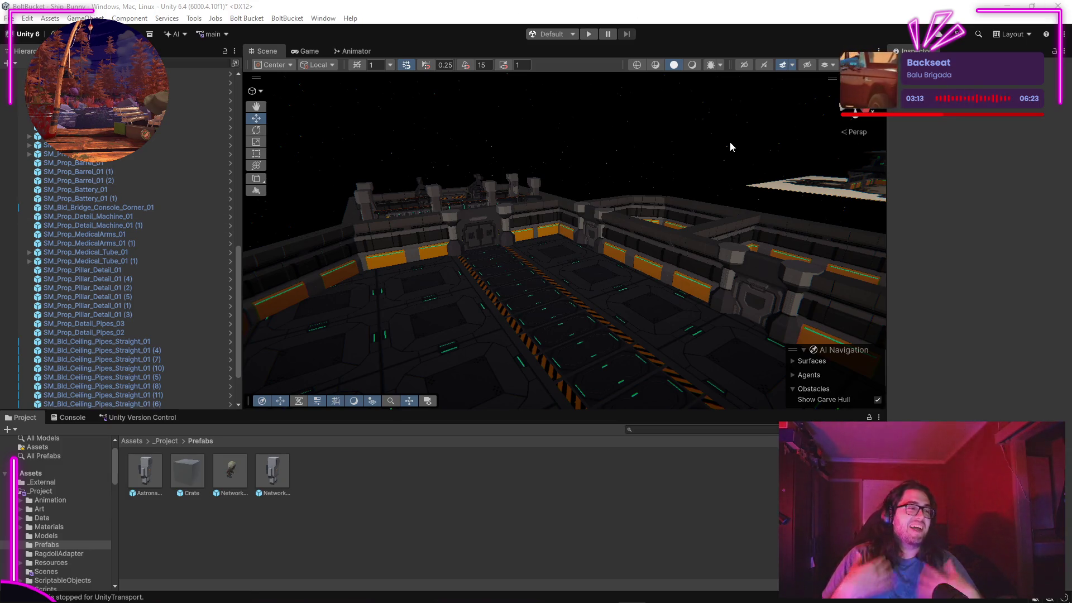
# Step: Fly close to the pipes, check a deck floor tile, and show the _Project folder's contents
pyautogui.moveTo(582, 308)
pyautogui.mouseDown()
pyautogui.moveTo(548, 314)
pyautogui.moveTo(529, 283)
pyautogui.moveTo(756, 297)
pyautogui.moveTo(883, 350)
pyautogui.moveTo(835, 351)
pyautogui.mouseUp()
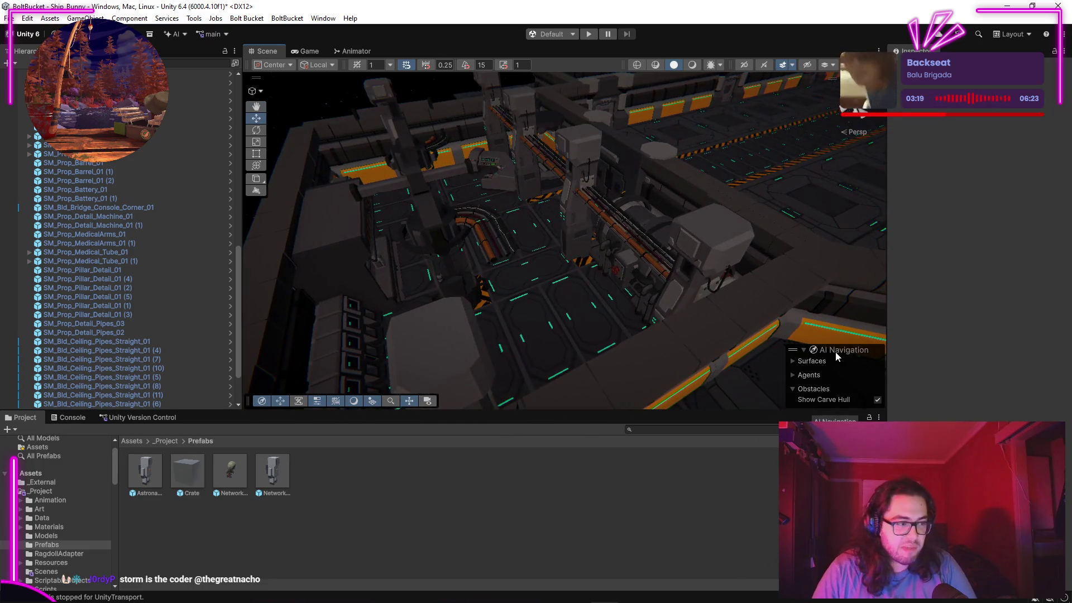
pyautogui.moveTo(581, 270)
pyautogui.mouseDown()
pyautogui.moveTo(538, 220)
pyautogui.moveTo(313, 229)
pyautogui.moveTo(156, 252)
pyautogui.moveTo(40, 194)
pyautogui.moveTo(815, 237)
pyautogui.moveTo(976, 224)
pyautogui.moveTo(445, 290)
pyautogui.moveTo(478, 258)
pyautogui.moveTo(306, 327)
pyautogui.moveTo(167, 357)
pyautogui.moveTo(170, 386)
pyautogui.moveTo(119, 371)
pyautogui.moveTo(242, 330)
pyautogui.mouseUp()
pyautogui.click(503, 271)
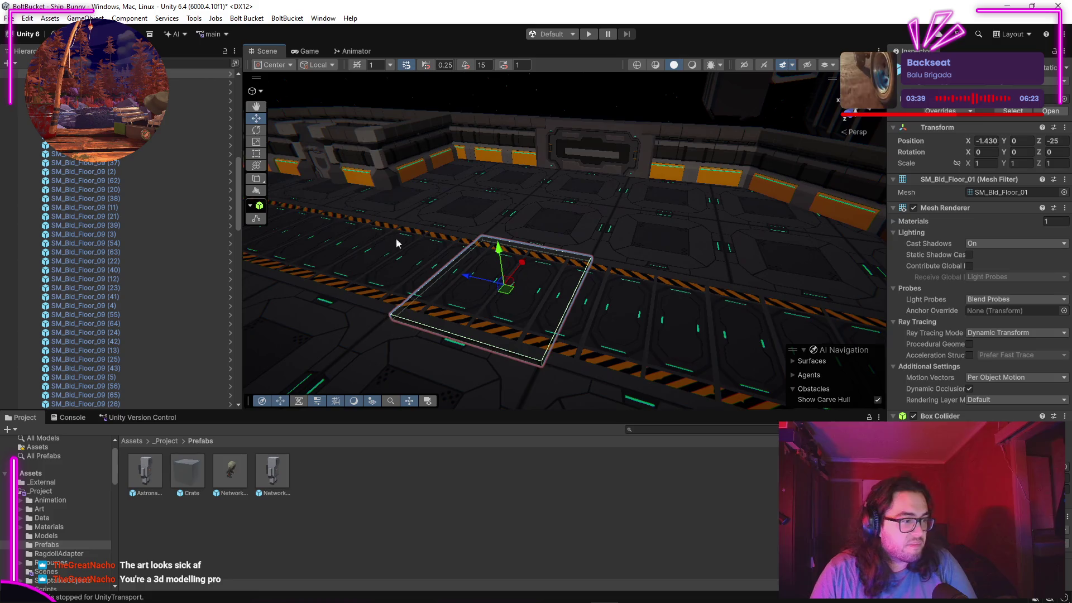
pyautogui.moveTo(397, 243); pyautogui.dragTo(406, 213)
pyautogui.click(427, 190)
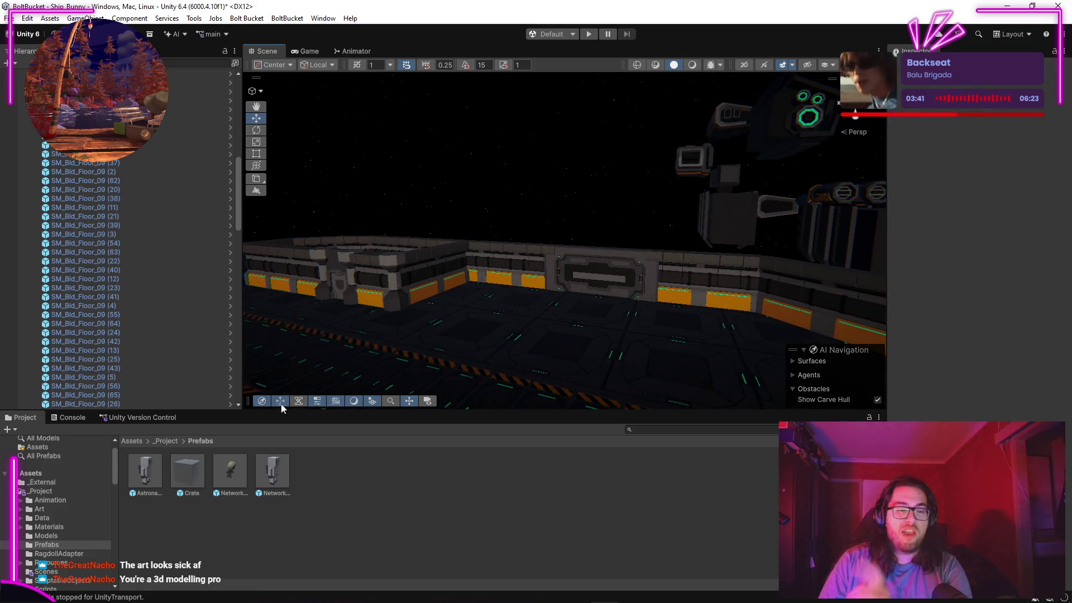
pyautogui.click(37, 491)
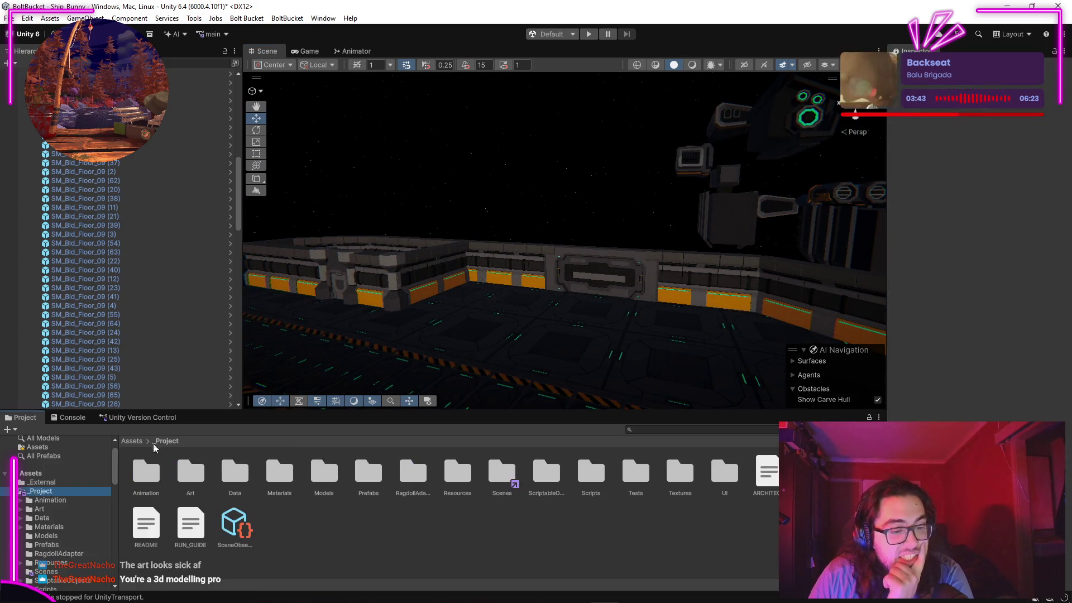
# Step: Select two corridor floor tiles, then select and frame the player character
pyautogui.click(470, 309)
pyautogui.click(491, 346)
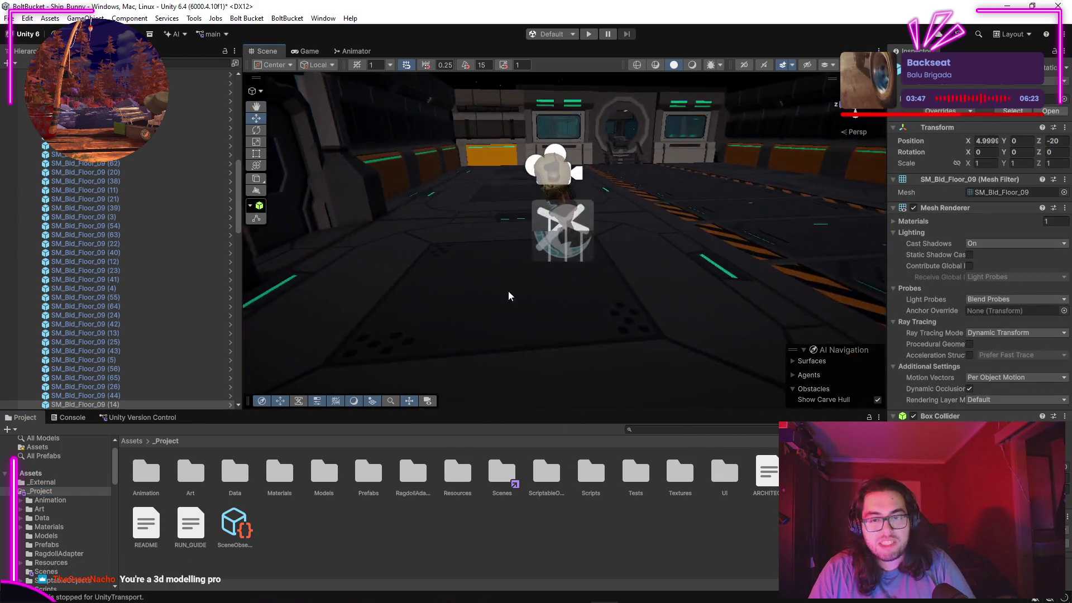
pyautogui.click(561, 240)
pyautogui.press('f')
# Step: Move in above the astronaut and orbit down to a low view of the machinery
pyautogui.moveTo(789, 164)
pyautogui.mouseDown()
pyautogui.moveTo(586, 263)
pyautogui.moveTo(531, 239)
pyautogui.moveTo(617, 210)
pyautogui.moveTo(534, 189)
pyautogui.moveTo(627, 271)
pyautogui.moveTo(454, 301)
pyautogui.moveTo(316, 284)
pyautogui.moveTo(139, 282)
pyautogui.moveTo(969, 287)
pyautogui.moveTo(450, 287)
pyautogui.moveTo(466, 271)
pyautogui.moveTo(458, 335)
pyautogui.moveTo(356, 438)
pyautogui.moveTo(454, 403)
pyautogui.moveTo(634, 413)
pyautogui.moveTo(301, 304)
pyautogui.mouseUp()
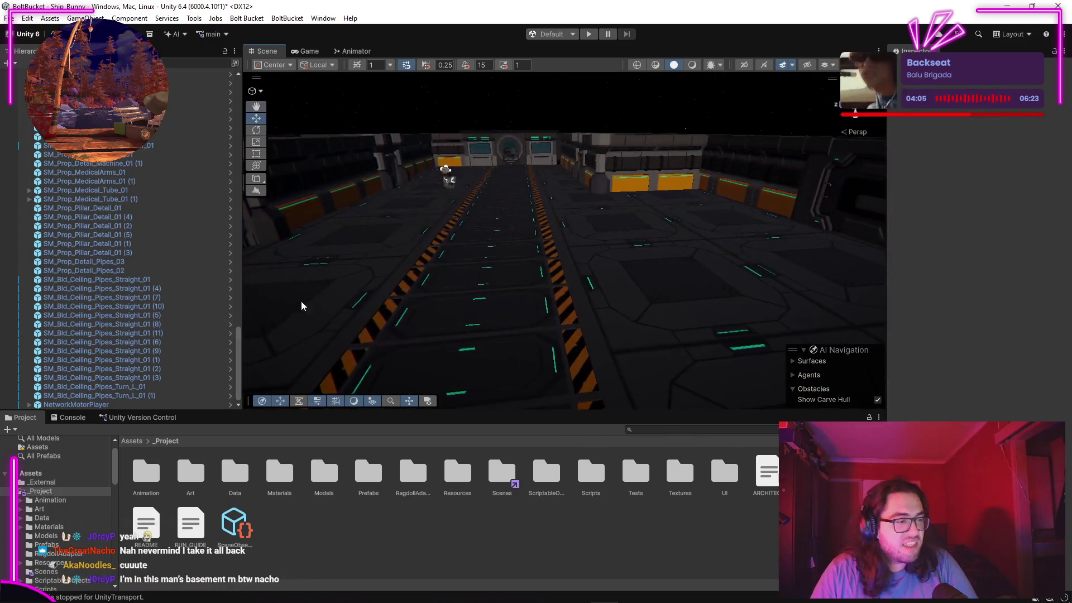
pyautogui.click(617, 317)
pyautogui.moveTo(618, 317)
pyautogui.mouseDown()
pyautogui.moveTo(614, 304)
pyautogui.moveTo(730, 304)
pyautogui.moveTo(709, 329)
pyautogui.moveTo(558, 279)
pyautogui.mouseUp()
pyautogui.click(559, 279)
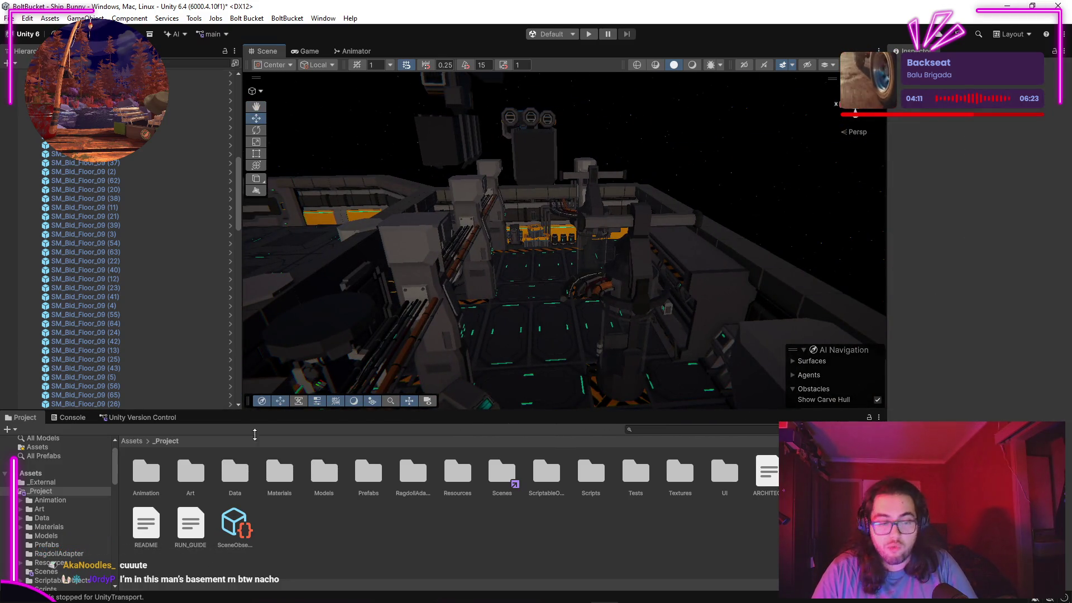
pyautogui.moveTo(557, 305)
pyautogui.mouseDown()
pyautogui.moveTo(529, 220)
pyautogui.moveTo(507, 225)
pyautogui.moveTo(541, 168)
pyautogui.moveTo(725, 223)
pyautogui.moveTo(1041, 271)
pyautogui.moveTo(1020, 284)
pyautogui.moveTo(706, 240)
pyautogui.moveTo(641, 263)
pyautogui.moveTo(699, 230)
pyautogui.mouseUp()
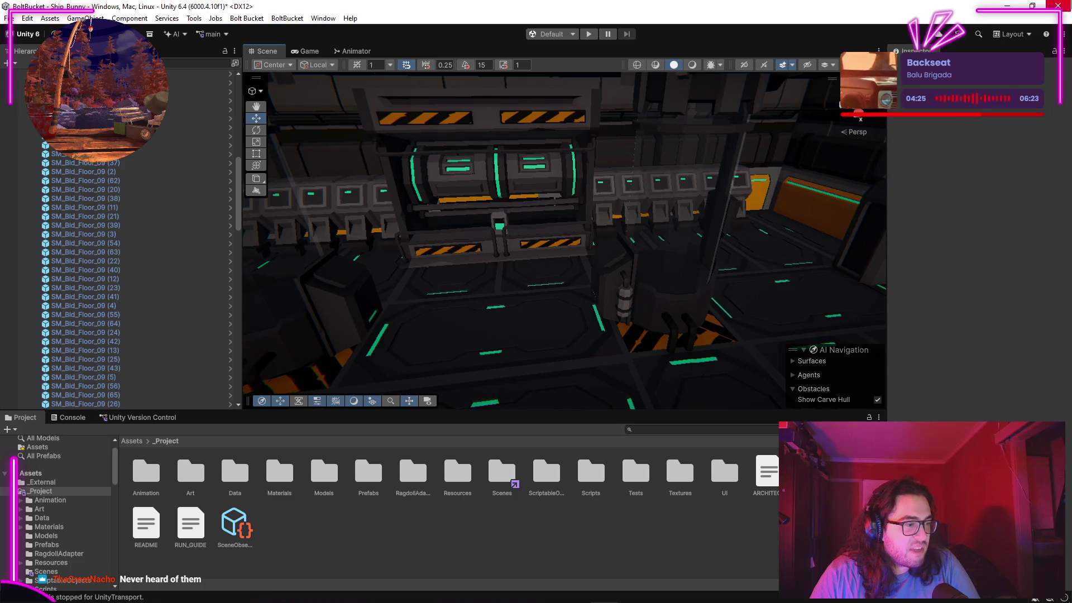
# Step: Bring the Opera GX browser in front of the editor and maximise it
pyautogui.moveTo(385, 591)
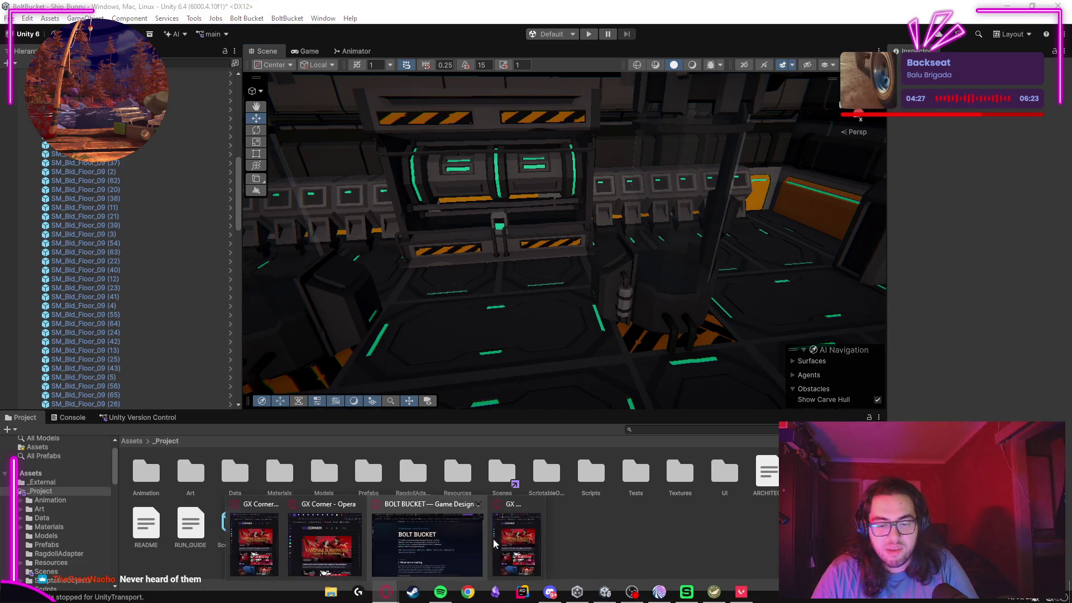
pyautogui.click(402, 536)
pyautogui.click(724, 68)
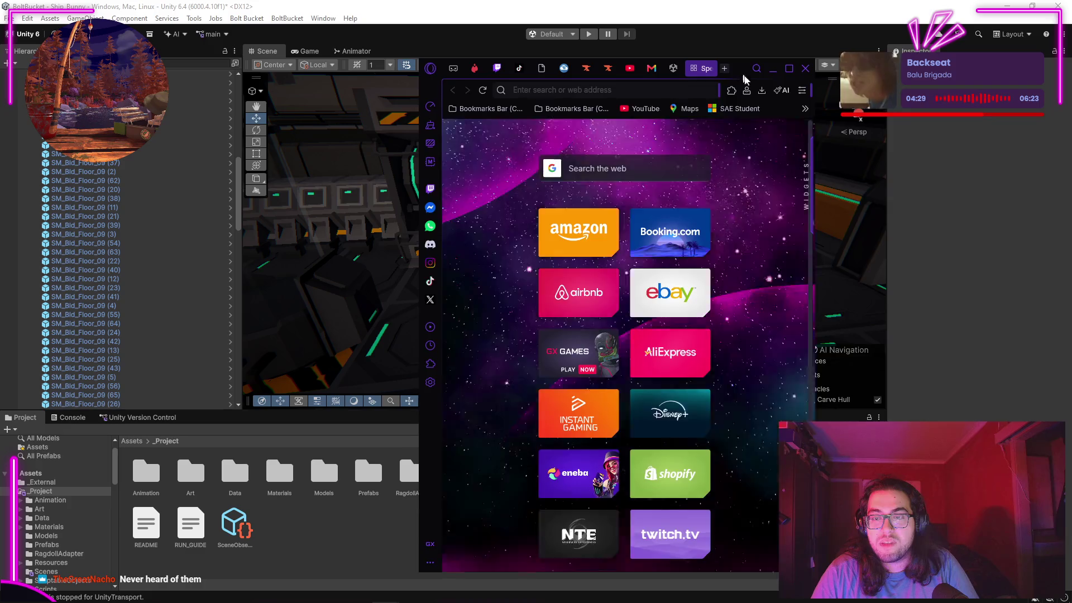
pyautogui.click(772, 69)
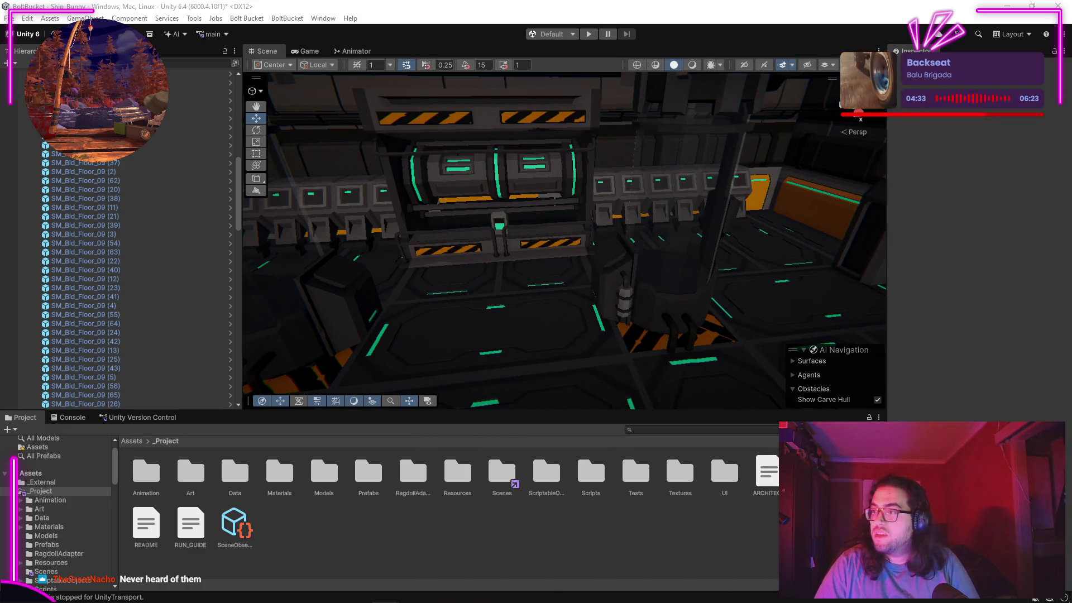
pyautogui.hotkey('alt', 'Tab')
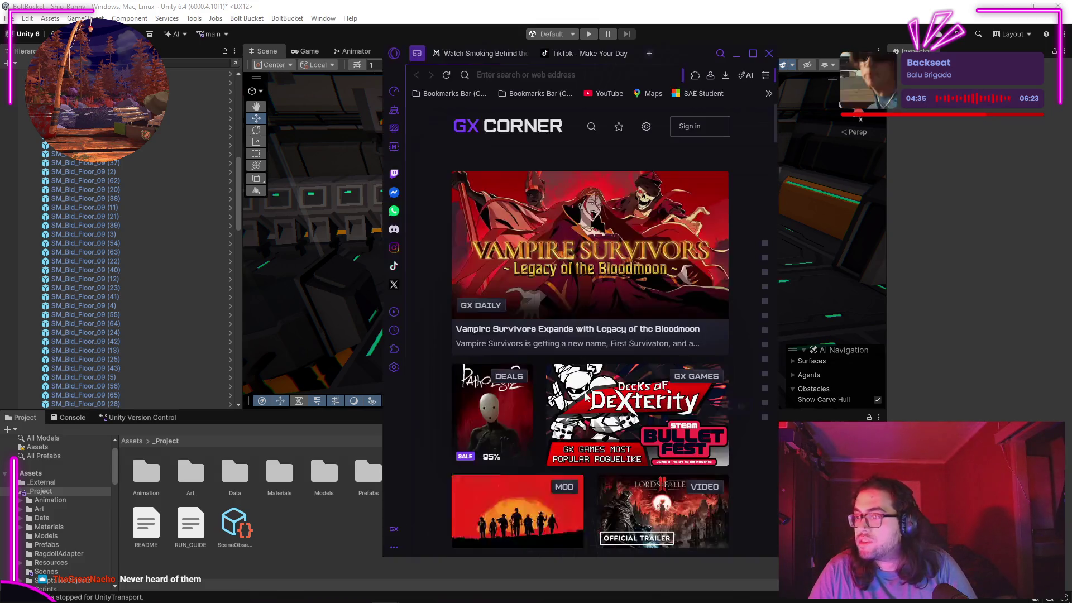
pyautogui.click(750, 56)
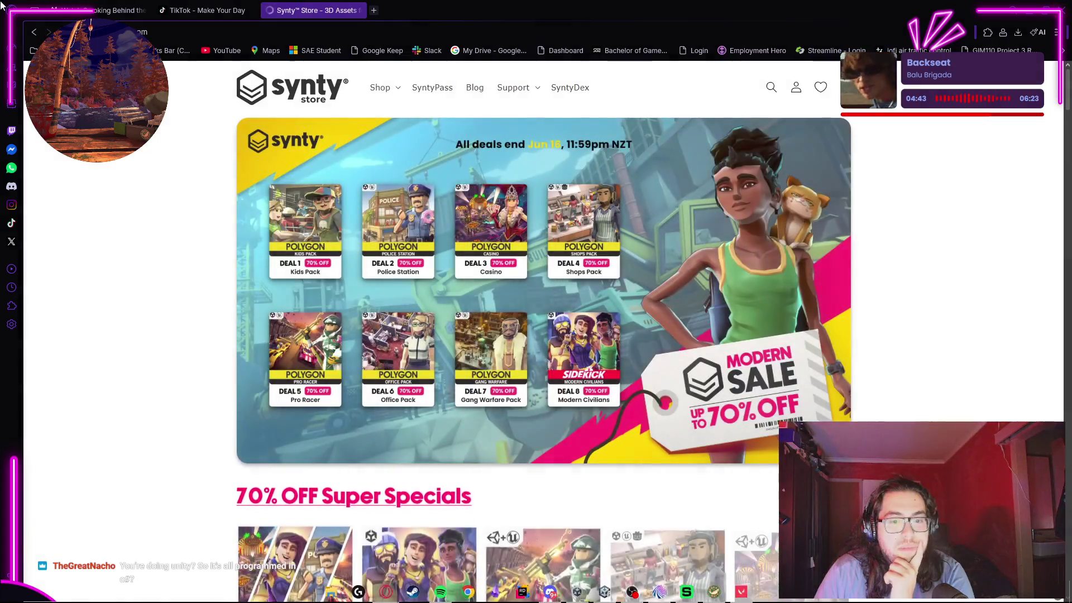
# Step: Scroll through the Synty Store home page with its Modern Sale deals, then minimise the browser
pyautogui.scroll(-8, 647, 290)
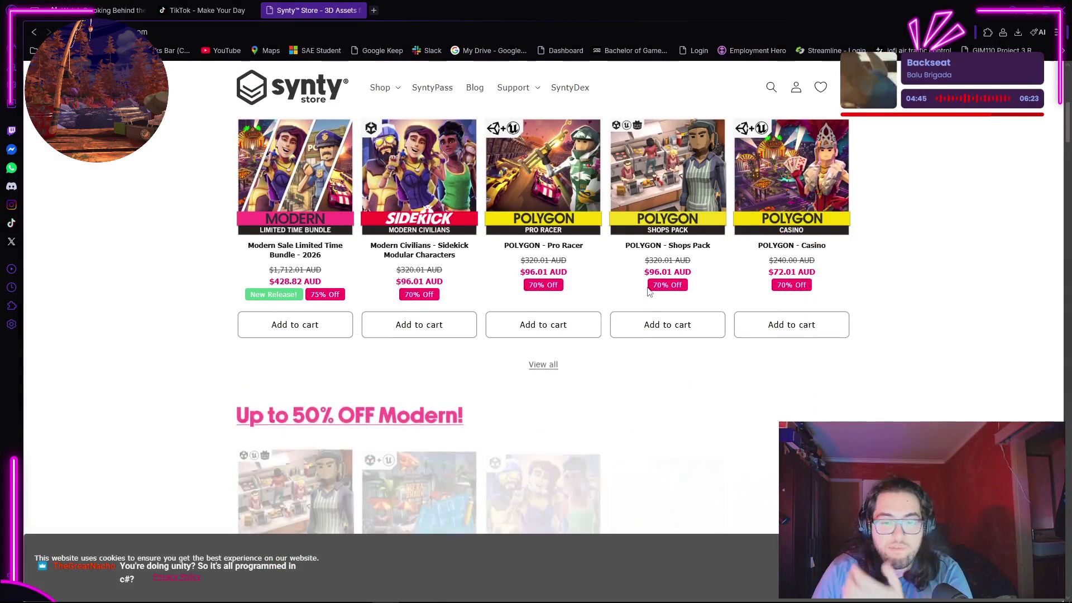
pyautogui.scroll(-4, 980, 192)
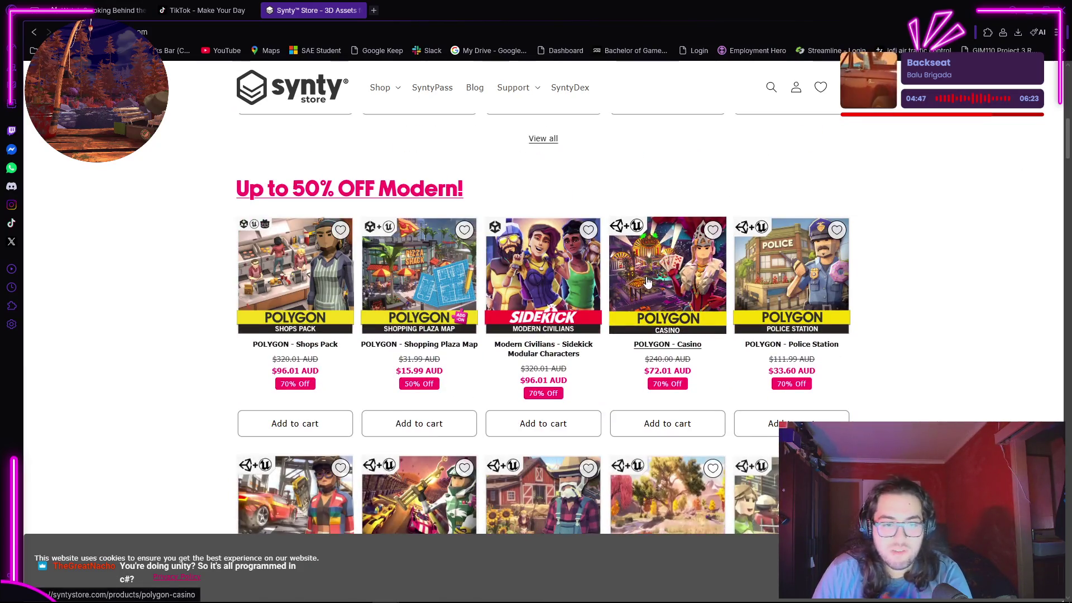
pyautogui.scroll(-5, 635, 279)
pyautogui.scroll(-5, 545, 323)
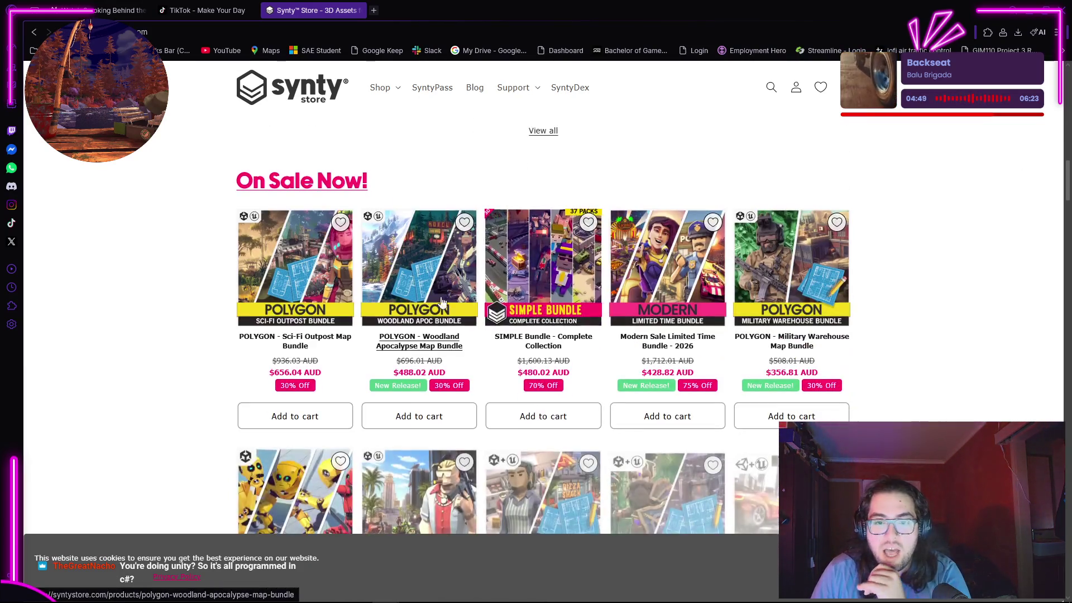
pyautogui.scroll(-1, 320, 304)
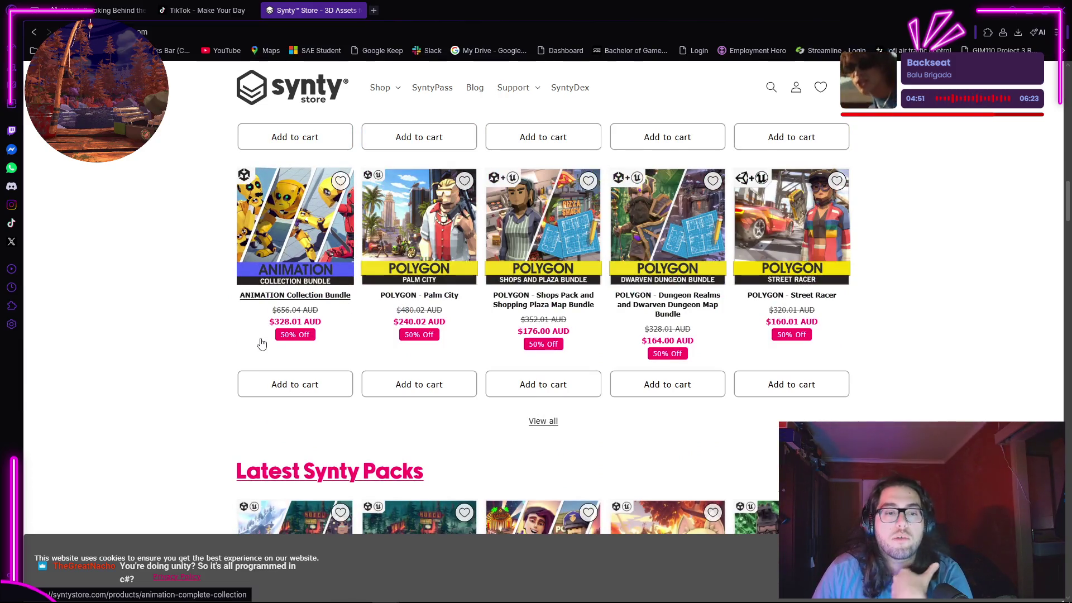
pyautogui.scroll(-5, 261, 343)
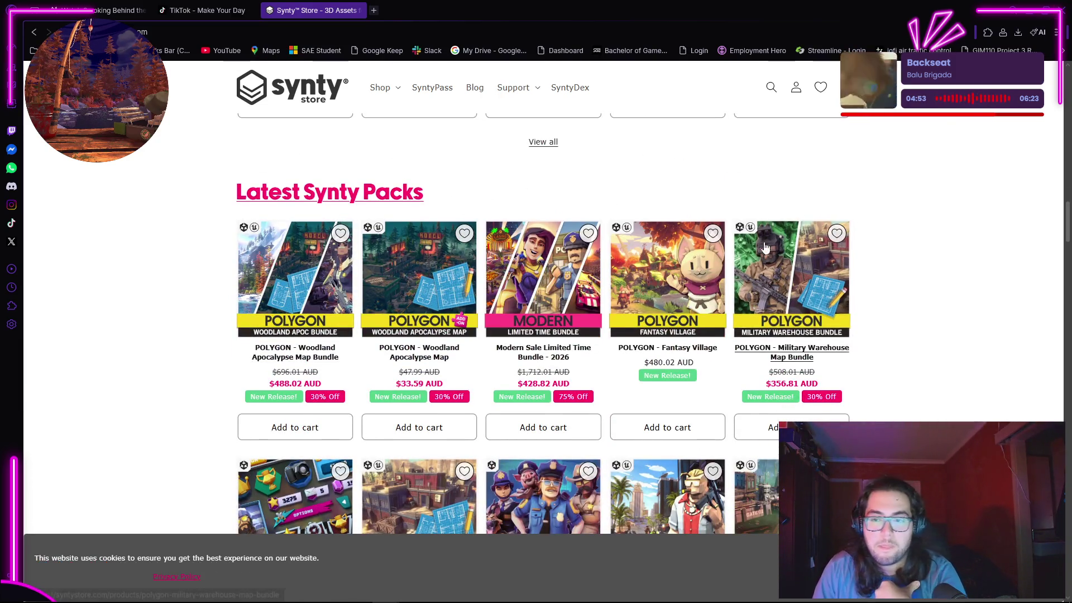
pyautogui.scroll(-4, 907, 184)
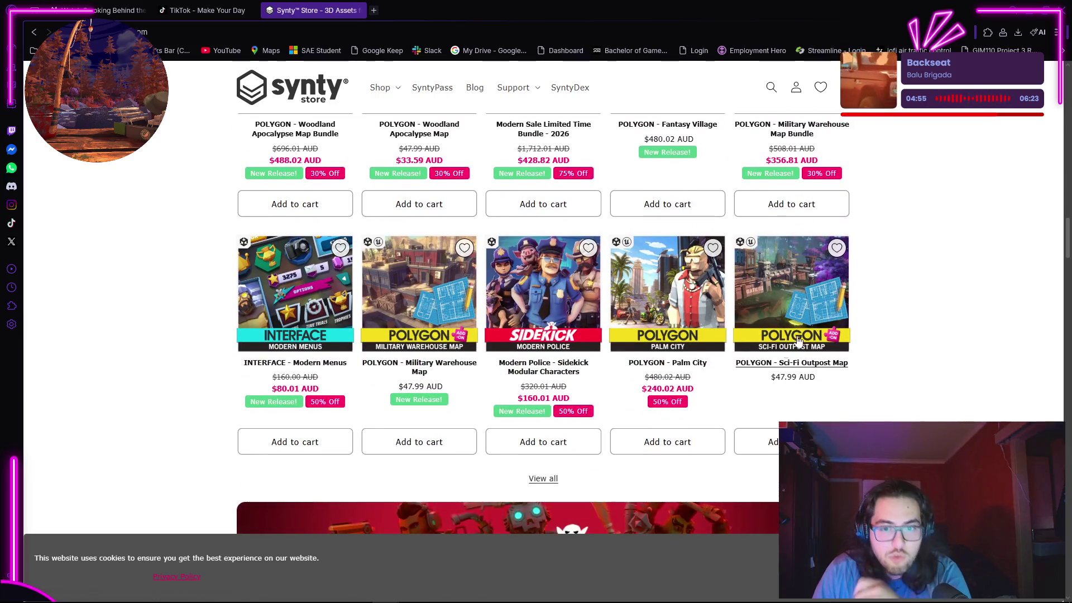
pyautogui.scroll(-2, 943, 343)
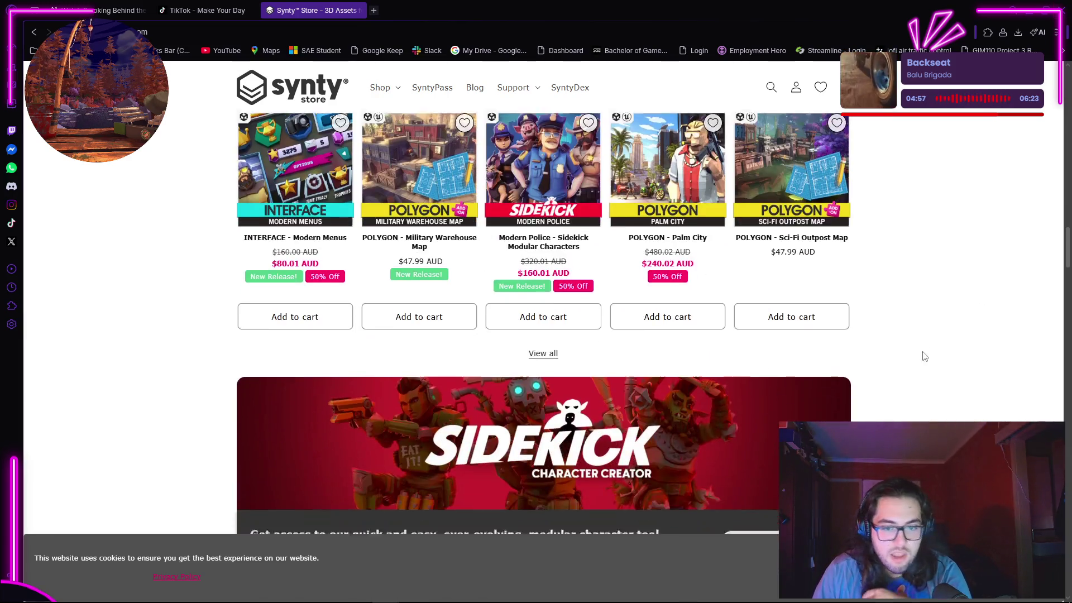
pyautogui.scroll(-6, 904, 340)
pyautogui.scroll(-3, 897, 304)
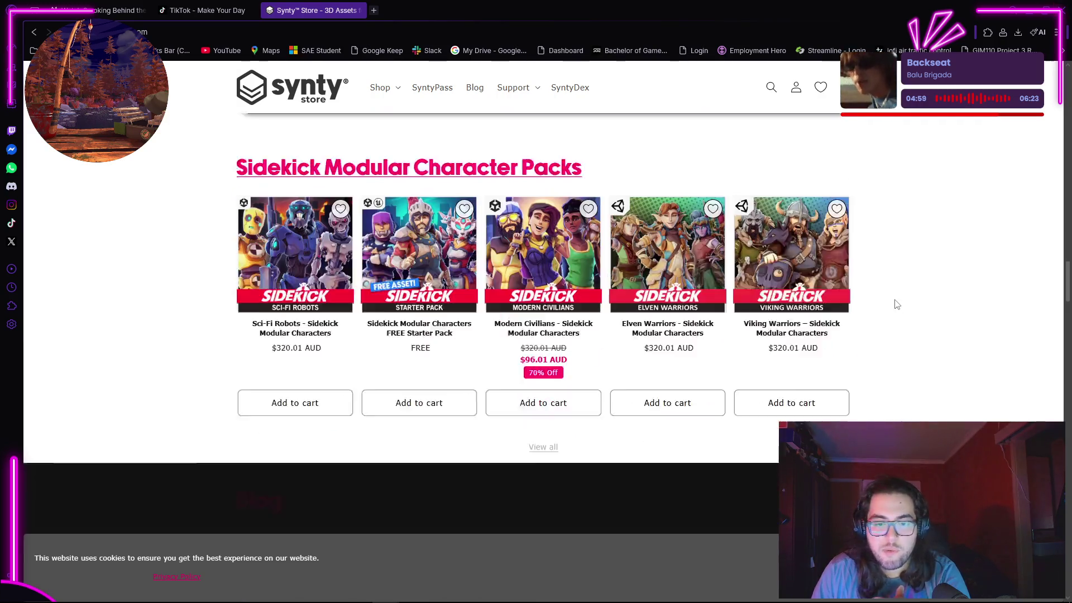
pyautogui.scroll(-2, 897, 304)
pyautogui.scroll(-5, 388, 385)
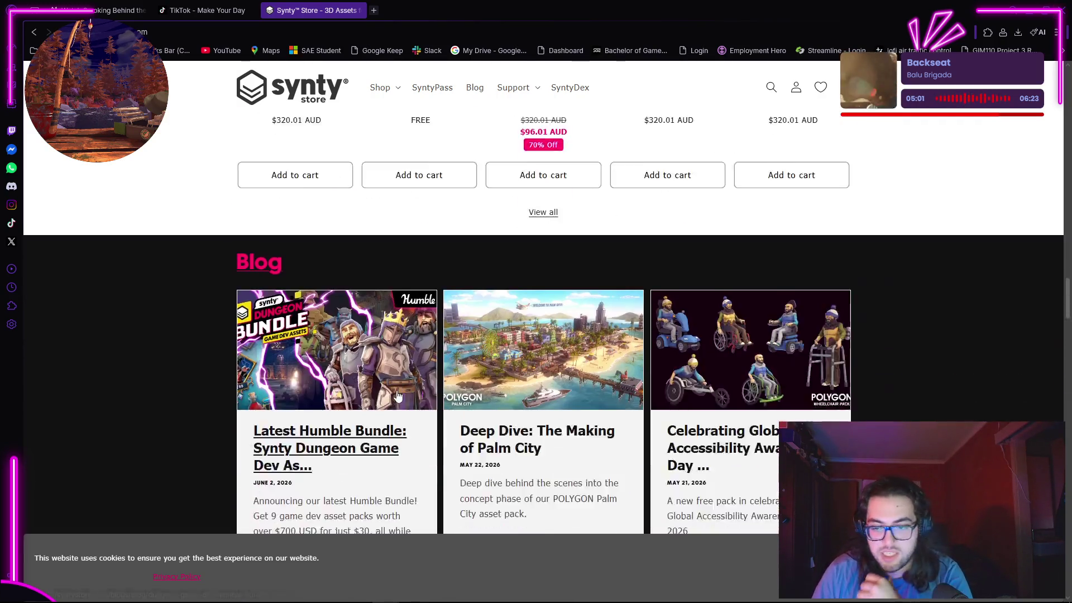
pyautogui.scroll(15, 394, 393)
pyautogui.scroll(15, 397, 395)
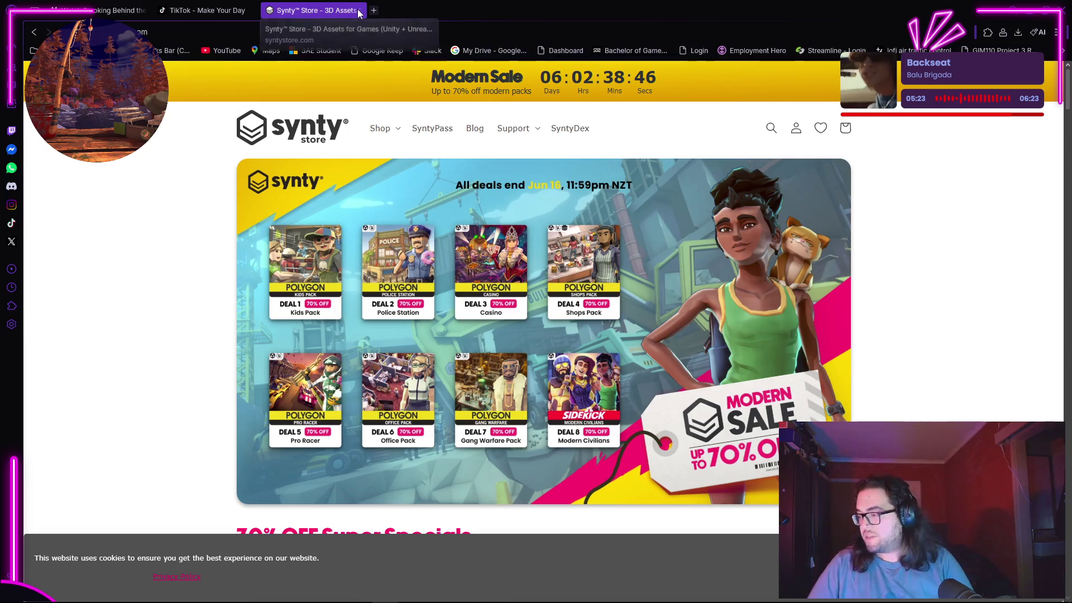
pyautogui.click(1012, 10)
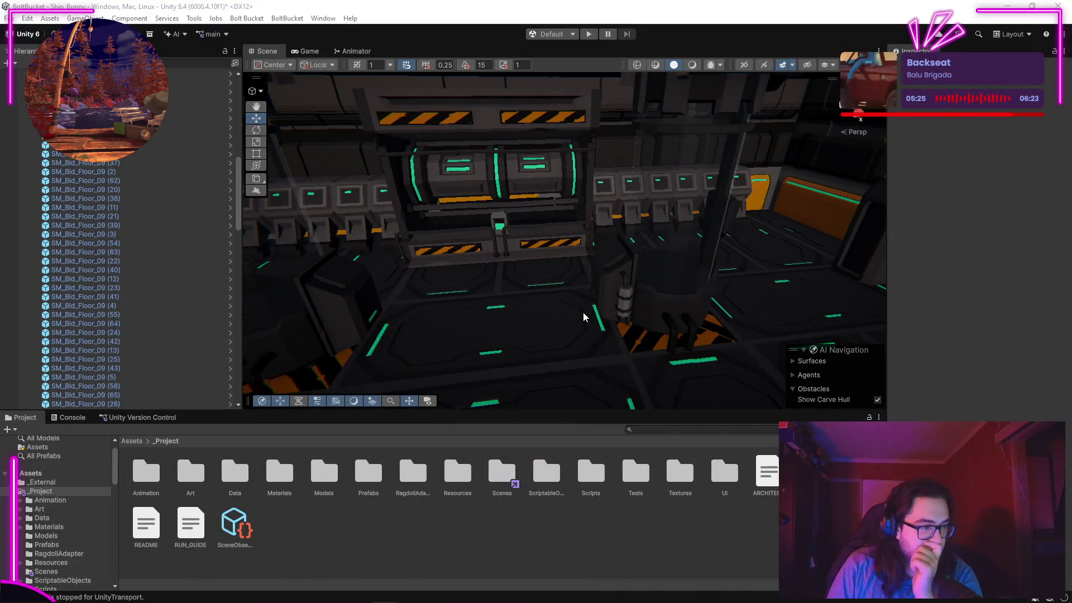
# Step: Fly around the ship interior and select the SM_Prop_Detail_Pipes_03 pipe unit
pyautogui.moveTo(442, 270)
pyautogui.mouseDown()
pyautogui.moveTo(735, 184)
pyautogui.moveTo(795, 255)
pyautogui.moveTo(675, 276)
pyautogui.moveTo(410, 263)
pyautogui.moveTo(602, 246)
pyautogui.moveTo(575, 223)
pyautogui.moveTo(512, 258)
pyautogui.moveTo(554, 209)
pyautogui.moveTo(385, 245)
pyautogui.mouseUp()
pyautogui.moveTo(360, 181)
pyautogui.mouseDown()
pyautogui.moveTo(472, 163)
pyautogui.moveTo(313, 175)
pyautogui.moveTo(527, 131)
pyautogui.moveTo(380, 170)
pyautogui.moveTo(268, 178)
pyautogui.mouseUp()
pyautogui.scroll(5, 539, 269)
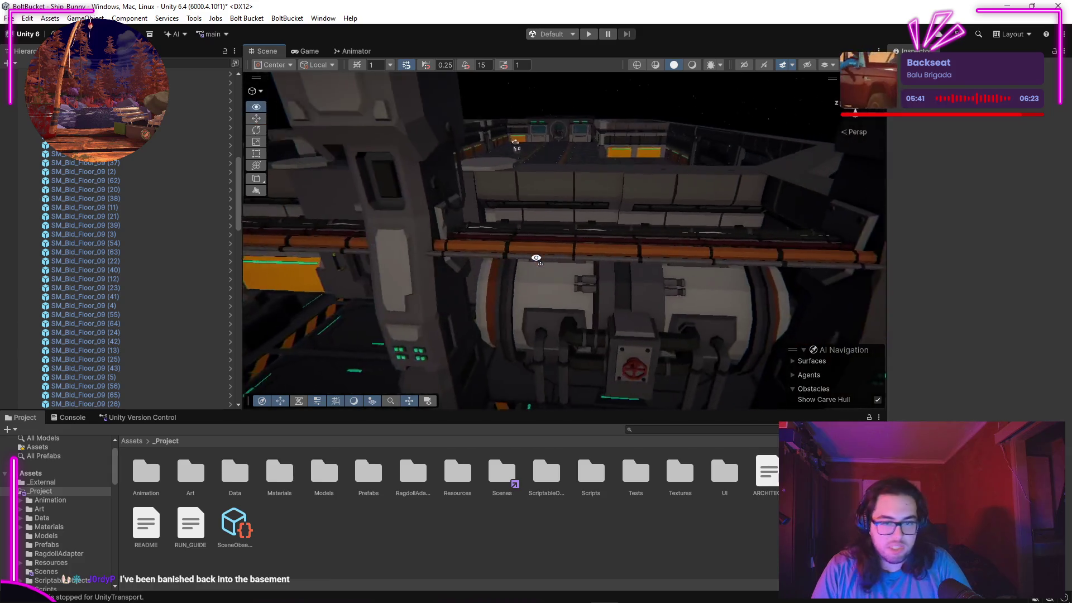
pyautogui.moveTo(539, 251)
pyautogui.mouseDown()
pyautogui.moveTo(443, 306)
pyautogui.moveTo(531, 233)
pyautogui.moveTo(562, 179)
pyautogui.moveTo(556, 162)
pyautogui.mouseUp()
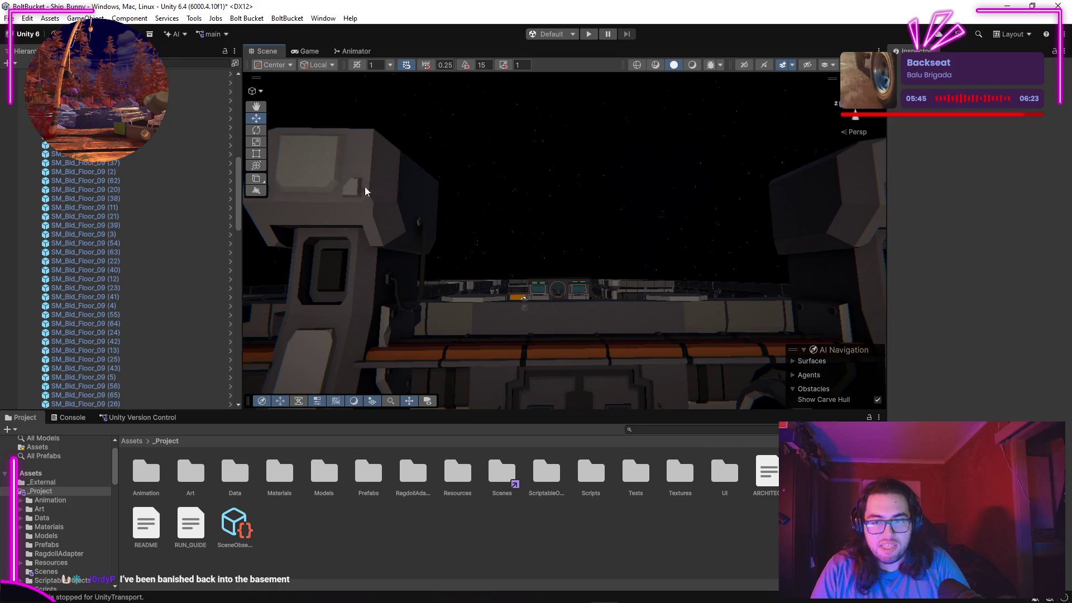
pyautogui.moveTo(496, 122)
pyautogui.mouseDown()
pyautogui.moveTo(617, 262)
pyautogui.moveTo(445, 304)
pyautogui.moveTo(749, 304)
pyautogui.moveTo(690, 320)
pyautogui.mouseUp()
pyautogui.moveTo(719, 312)
pyautogui.mouseDown()
pyautogui.moveTo(612, 296)
pyautogui.moveTo(343, 289)
pyautogui.moveTo(838, 293)
pyautogui.mouseUp()
pyautogui.moveTo(947, 295)
pyautogui.mouseDown()
pyautogui.moveTo(65, 354)
pyautogui.moveTo(103, 354)
pyautogui.moveTo(70, 357)
pyautogui.moveTo(187, 447)
pyautogui.moveTo(234, 183)
pyautogui.moveTo(521, 203)
pyautogui.moveTo(493, 227)
pyautogui.moveTo(608, 223)
pyautogui.moveTo(545, 201)
pyautogui.moveTo(581, 199)
pyautogui.moveTo(575, 212)
pyautogui.moveTo(299, 204)
pyautogui.moveTo(355, 227)
pyautogui.mouseUp()
pyautogui.moveTo(502, 251)
pyautogui.mouseDown()
pyautogui.moveTo(458, 268)
pyautogui.moveTo(461, 287)
pyautogui.mouseUp()
pyautogui.click(462, 287)
pyautogui.moveTo(724, 265)
pyautogui.mouseDown()
pyautogui.moveTo(676, 260)
pyautogui.moveTo(705, 235)
pyautogui.moveTo(581, 304)
pyautogui.mouseUp()
# Step: Switch the selection back and forth between the left and right medical tubes
pyautogui.click(397, 300)
pyautogui.click(750, 313)
pyautogui.click(381, 307)
pyautogui.click(751, 321)
pyautogui.click(375, 299)
pyautogui.click(751, 310)
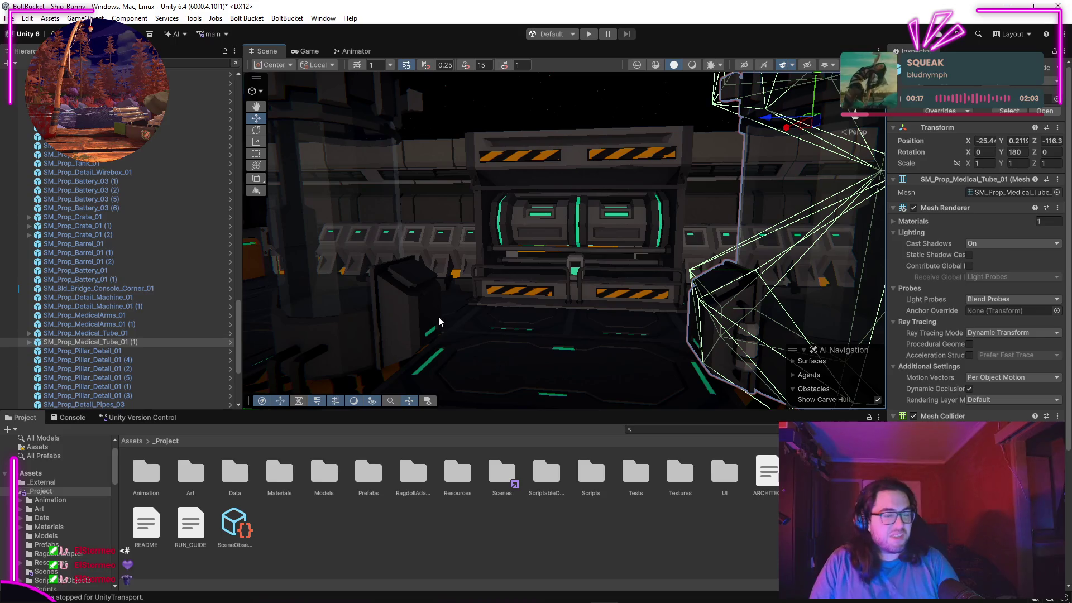
# Step: Move to the console wall, clear the selection, and open the Prefabs folder
pyautogui.moveTo(439, 322)
pyautogui.mouseDown()
pyautogui.moveTo(687, 220)
pyautogui.moveTo(123, 235)
pyautogui.moveTo(114, 306)
pyautogui.moveTo(144, 227)
pyautogui.moveTo(129, 408)
pyautogui.moveTo(107, 451)
pyautogui.moveTo(206, 410)
pyautogui.moveTo(167, 424)
pyautogui.moveTo(114, 409)
pyautogui.moveTo(701, 442)
pyautogui.moveTo(512, 449)
pyautogui.moveTo(990, 300)
pyautogui.moveTo(503, 391)
pyautogui.moveTo(469, 385)
pyautogui.moveTo(102, 444)
pyautogui.moveTo(335, 390)
pyautogui.moveTo(837, 306)
pyautogui.moveTo(514, 375)
pyautogui.moveTo(561, 335)
pyautogui.moveTo(500, 249)
pyautogui.moveTo(742, 240)
pyautogui.moveTo(868, 211)
pyautogui.moveTo(854, 218)
pyautogui.mouseUp()
pyautogui.click(686, 220)
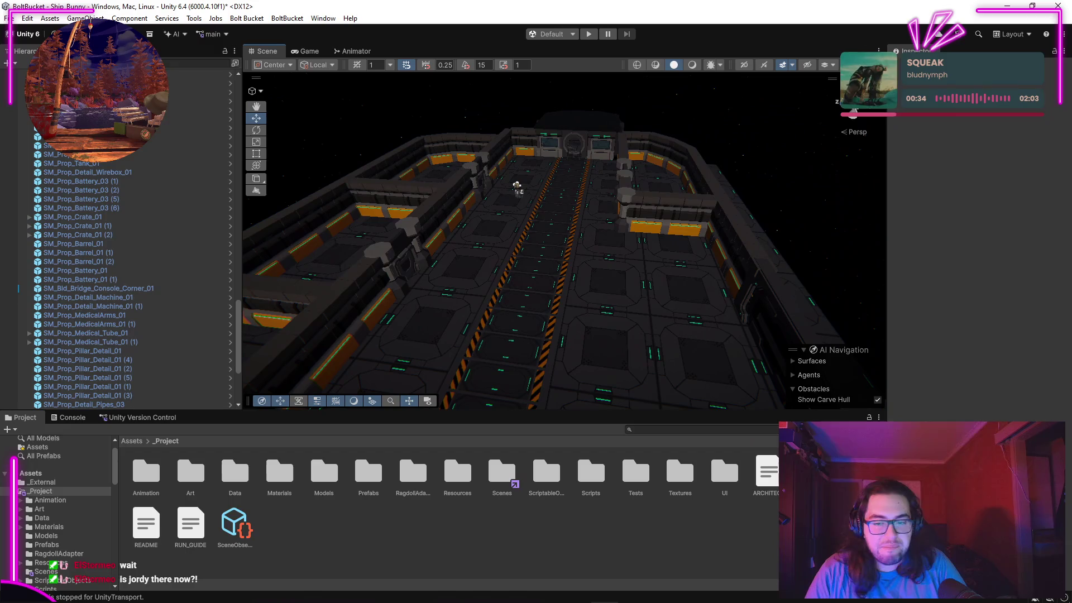
pyautogui.click(54, 545)
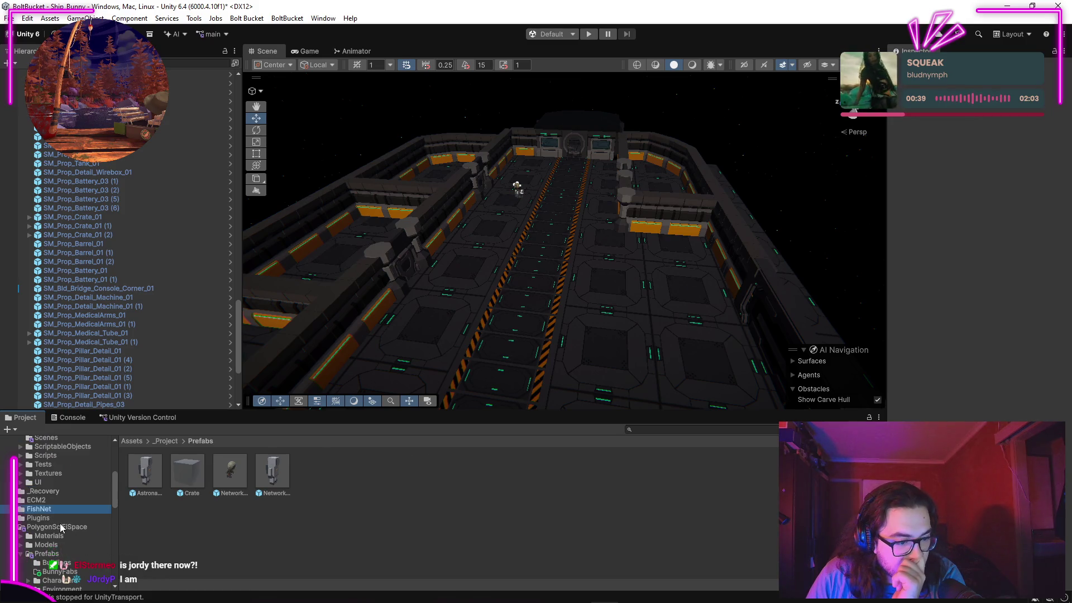
# Step: Browse the Prefabs subfolders and delete the empty BunnyFabs folder
pyautogui.click(48, 553)
pyautogui.moveTo(593, 272)
pyautogui.mouseDown()
pyautogui.moveTo(520, 274)
pyautogui.moveTo(605, 283)
pyautogui.mouseUp()
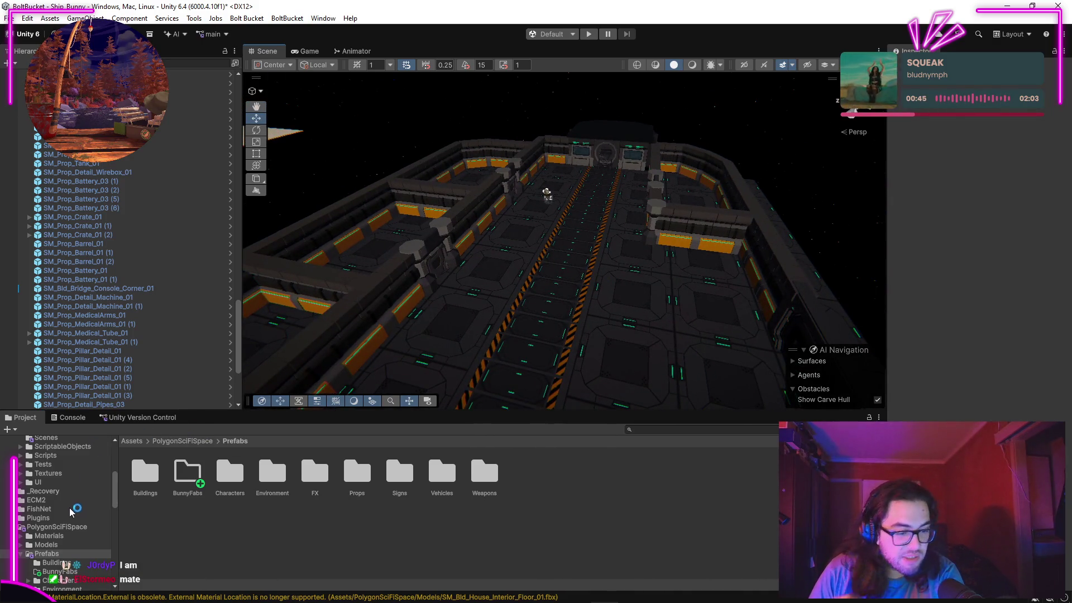
pyautogui.scroll(-3, 71, 535)
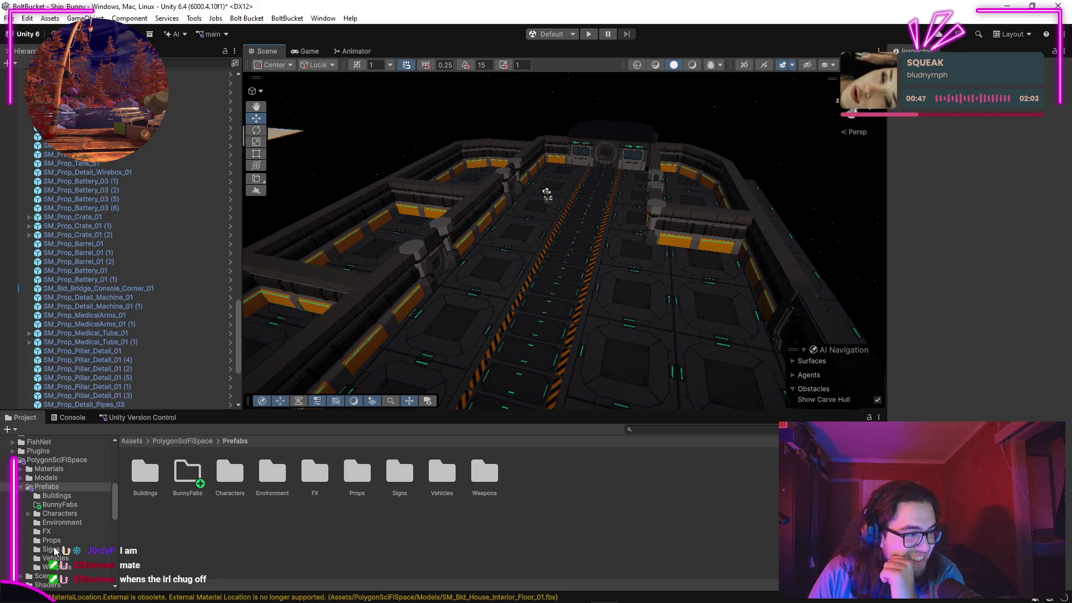
pyautogui.click(63, 523)
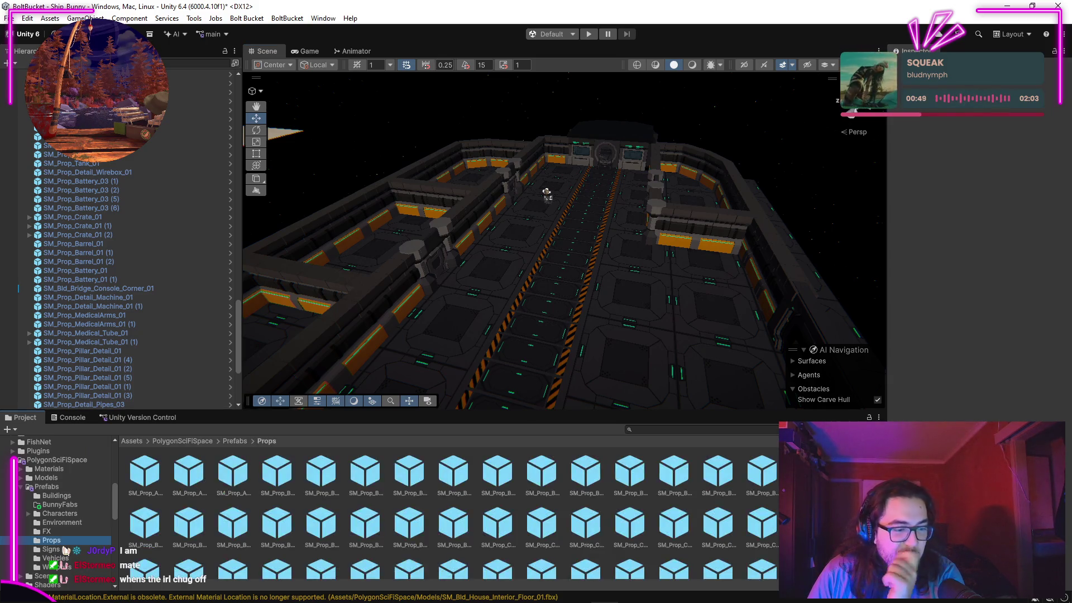
pyautogui.click(60, 513)
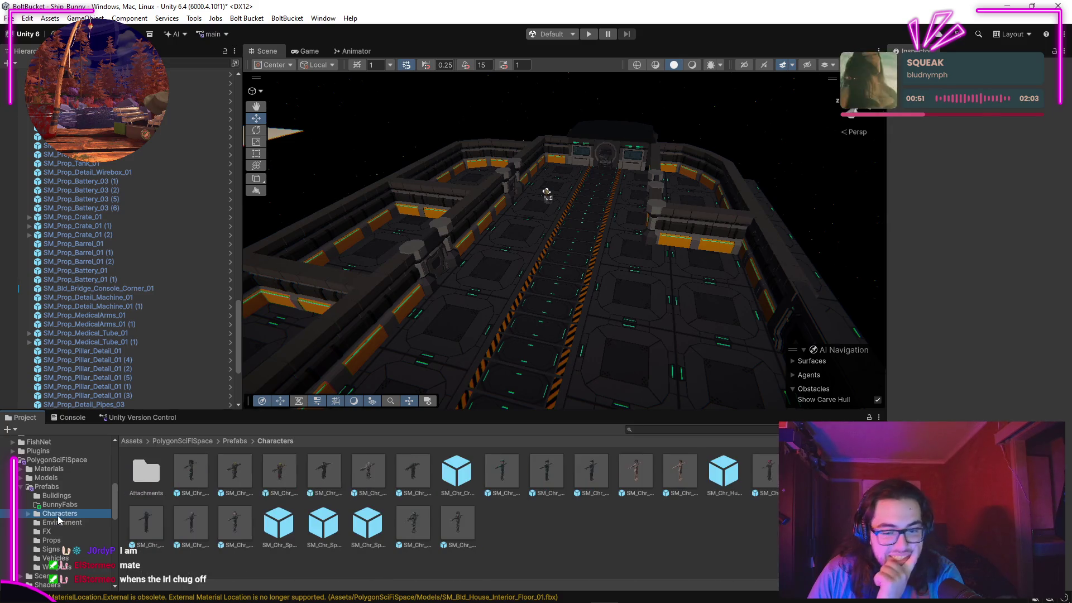
pyautogui.click(63, 514)
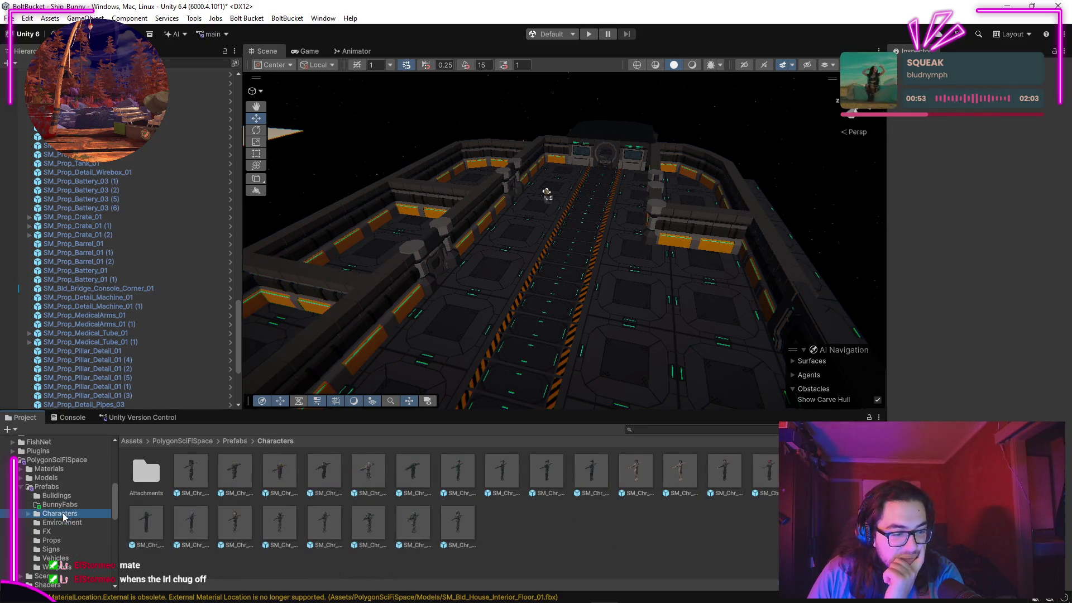
pyautogui.click(60, 505)
pyautogui.press('Delete')
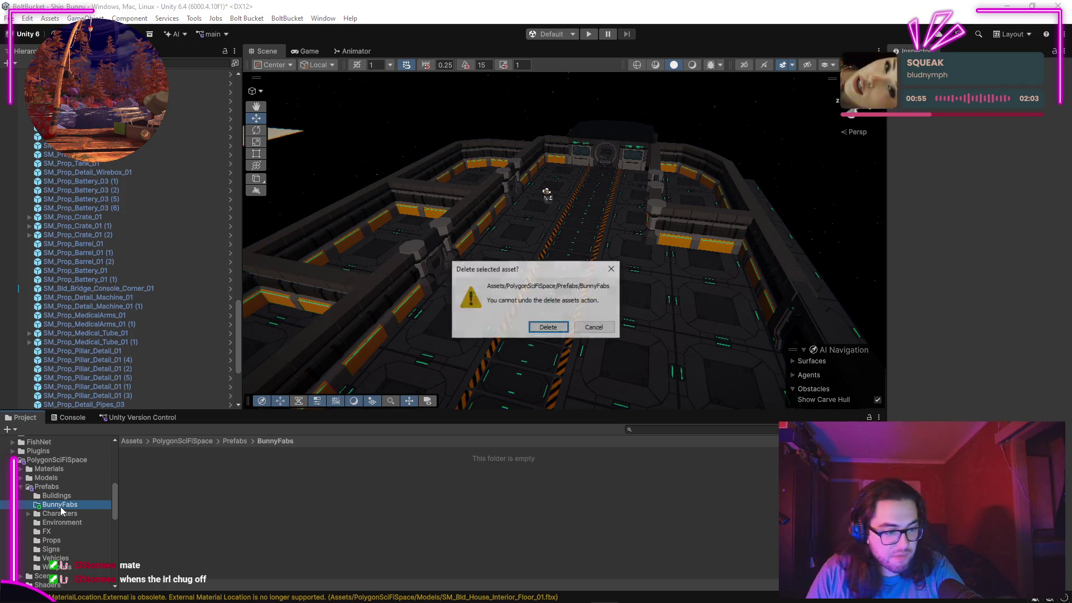
pyautogui.click(546, 328)
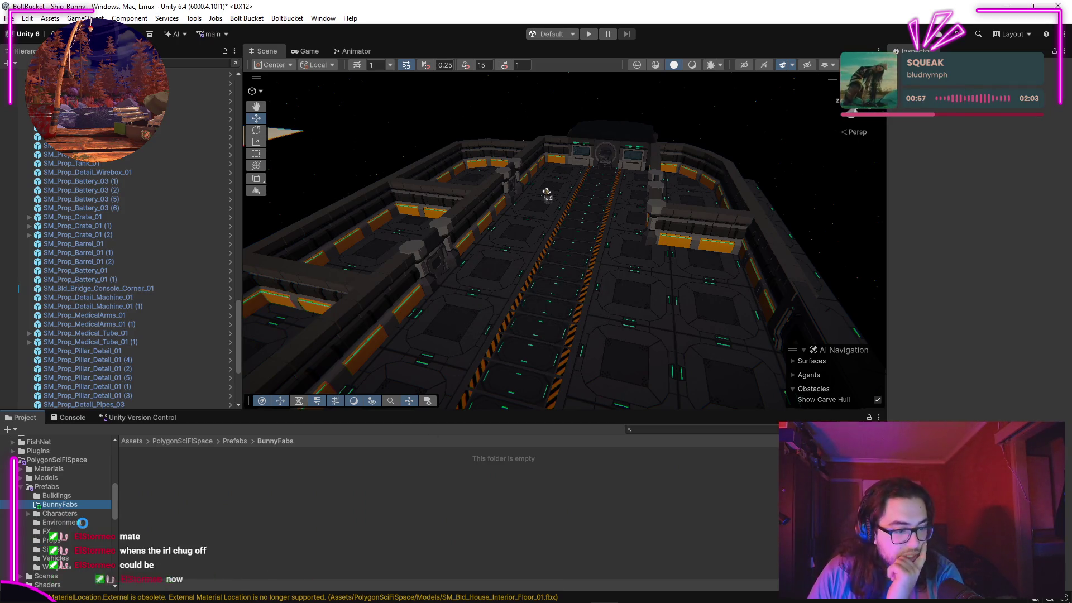
# Step: Open the Buildings prefabs, enlarge the asset browser, and place SM_Bld_Hydroponics_BaseFloor_01 in the scene
pyautogui.click(64, 506)
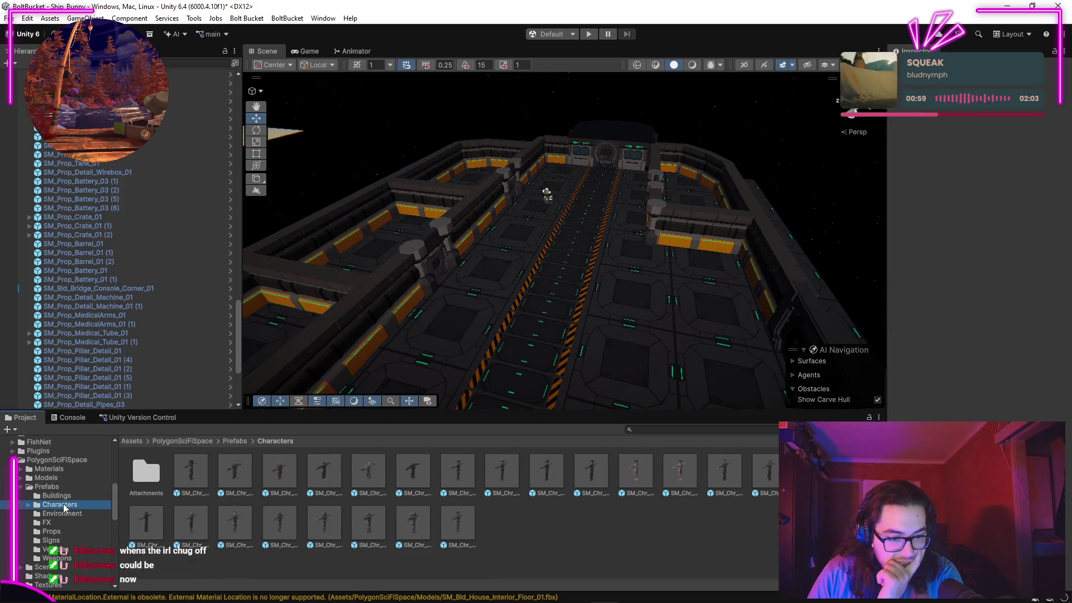
pyautogui.click(53, 531)
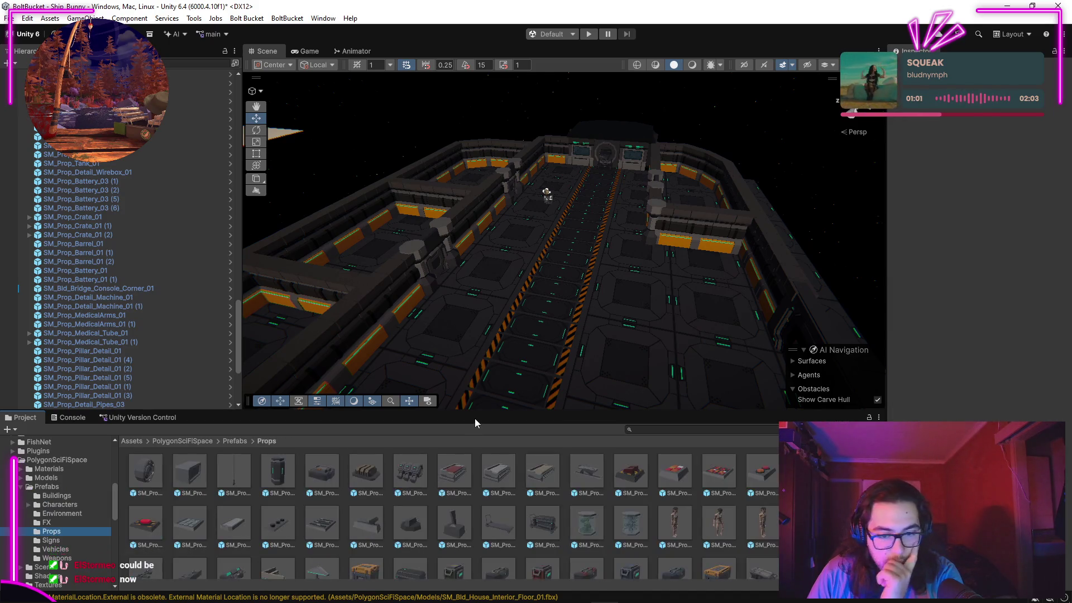
pyautogui.click(59, 497)
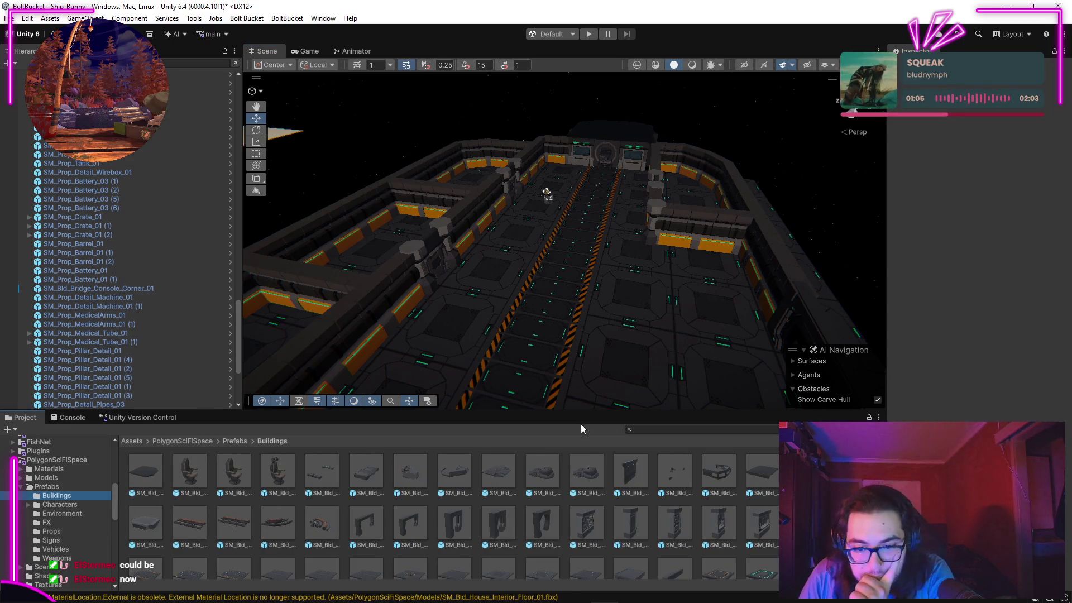
pyautogui.moveTo(578, 411); pyautogui.dragTo(577, 295)
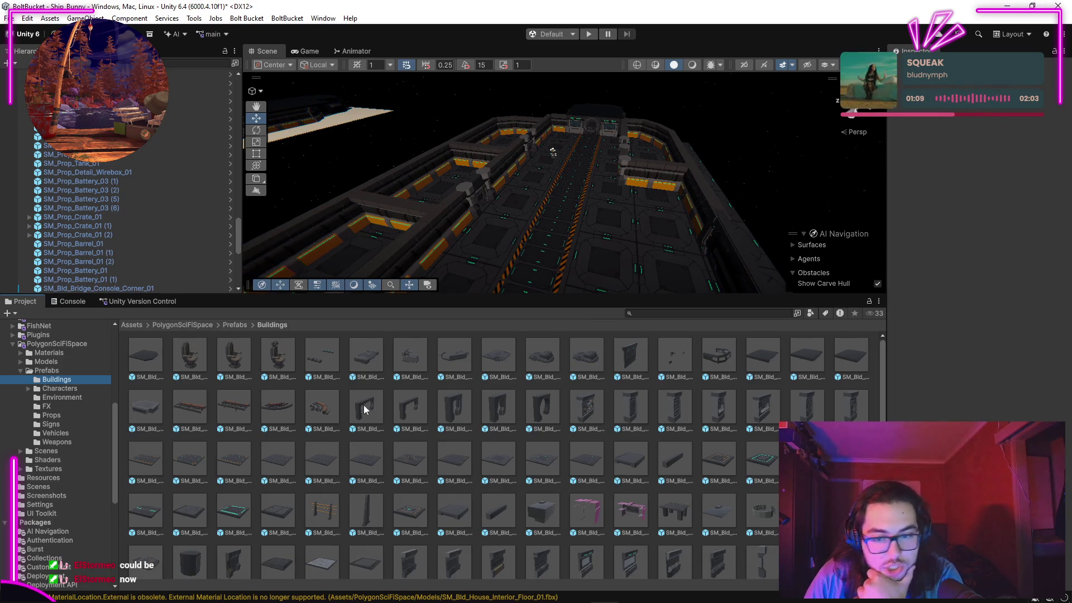
pyautogui.scroll(-3, 508, 421)
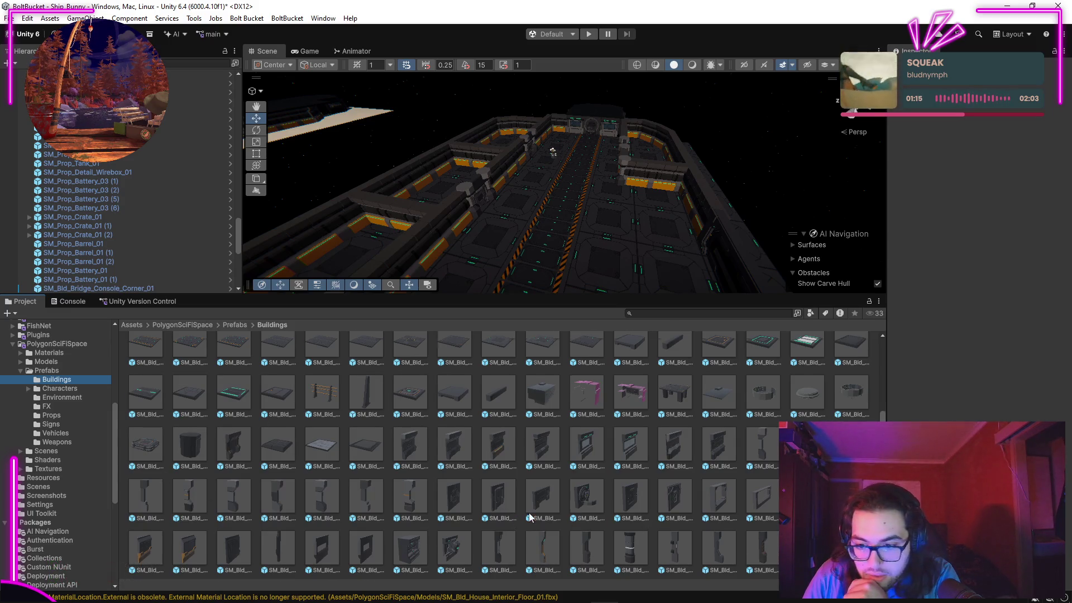
pyautogui.scroll(2, 530, 518)
pyautogui.moveTo(771, 464)
pyautogui.mouseDown()
pyautogui.moveTo(598, 237)
pyautogui.moveTo(597, 200)
pyautogui.moveTo(357, 176)
pyautogui.moveTo(390, 137)
pyautogui.moveTo(788, 172)
pyautogui.moveTo(698, 158)
pyautogui.moveTo(711, 191)
pyautogui.moveTo(741, 201)
pyautogui.moveTo(377, 153)
pyautogui.mouseUp()
# Step: Pop the Scene view into its own maximised window and raise the central round room
pyautogui.moveTo(575, 295)
pyautogui.mouseDown()
pyautogui.moveTo(574, 491)
pyautogui.moveTo(574, 442)
pyautogui.mouseUp()
pyautogui.moveTo(254, 53)
pyautogui.mouseDown()
pyautogui.moveTo(819, 227)
pyautogui.moveTo(949, 252)
pyautogui.mouseUp()
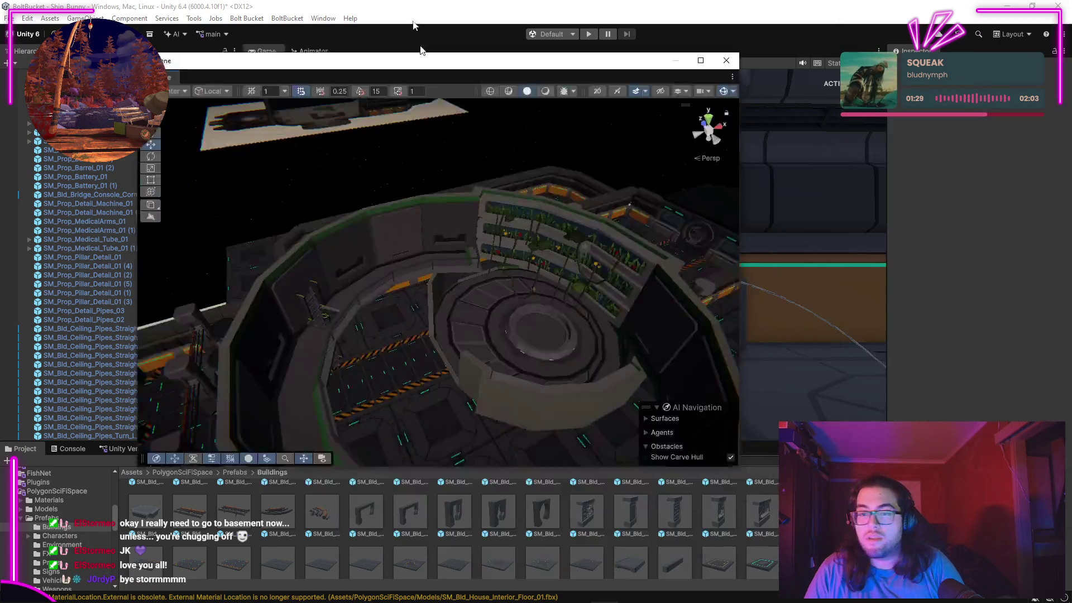
pyautogui.doubleClick(446, 54)
pyautogui.moveTo(494, 280)
pyautogui.mouseDown()
pyautogui.moveTo(617, 307)
pyautogui.moveTo(333, 257)
pyautogui.moveTo(428, 258)
pyautogui.moveTo(459, 286)
pyautogui.moveTo(433, 287)
pyautogui.moveTo(606, 410)
pyautogui.mouseUp()
pyautogui.click(606, 410)
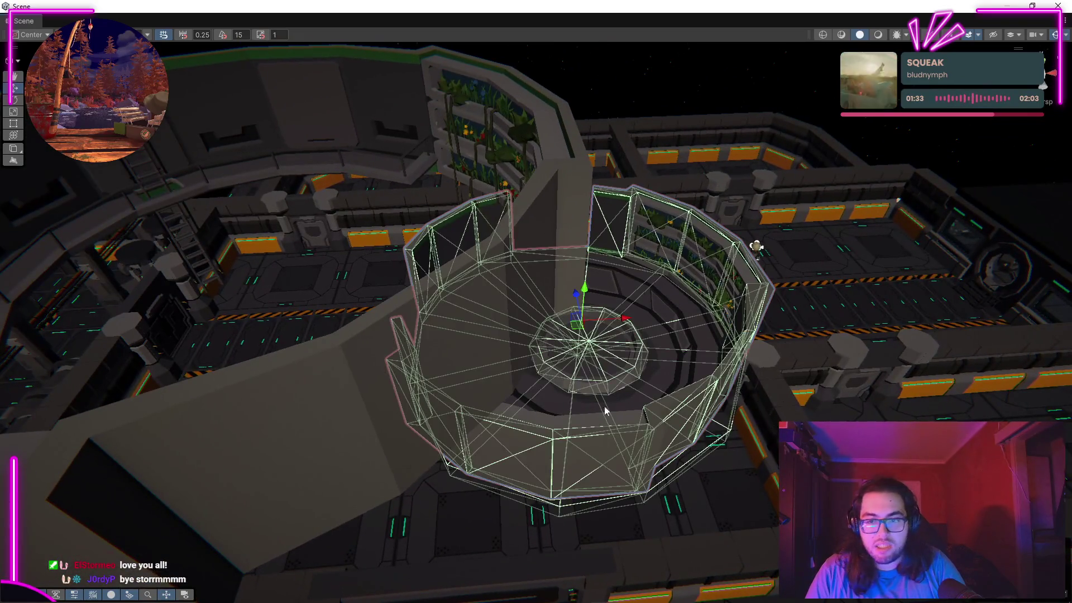
pyautogui.moveTo(587, 310)
pyautogui.mouseDown()
pyautogui.moveTo(559, 170)
pyautogui.moveTo(608, 167)
pyautogui.moveTo(567, 119)
pyautogui.moveTo(620, 158)
pyautogui.moveTo(771, 141)
pyautogui.moveTo(843, 148)
pyautogui.moveTo(674, 145)
pyautogui.moveTo(989, 177)
pyautogui.moveTo(886, 169)
pyautogui.moveTo(595, 246)
pyautogui.moveTo(488, 249)
pyautogui.moveTo(483, 227)
pyautogui.moveTo(588, 210)
pyautogui.moveTo(768, 144)
pyautogui.moveTo(691, 116)
pyautogui.moveTo(780, 69)
pyautogui.moveTo(627, 93)
pyautogui.moveTo(190, 106)
pyautogui.moveTo(614, 111)
pyautogui.moveTo(1055, 158)
pyautogui.mouseUp()
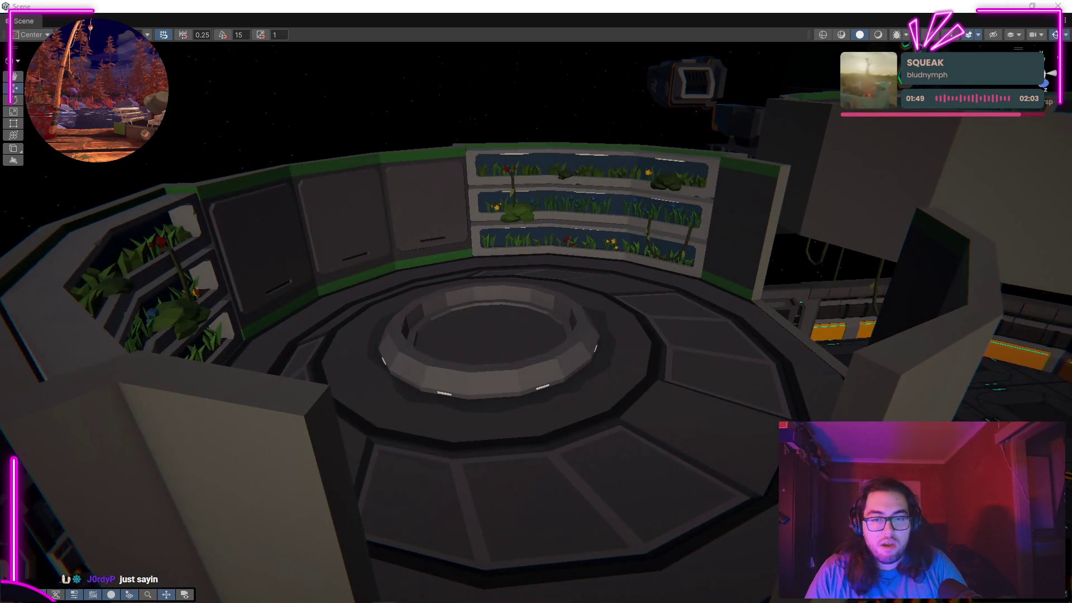
# Step: Orbit around the level and select the ring of planter walls
pyautogui.click(646, 363)
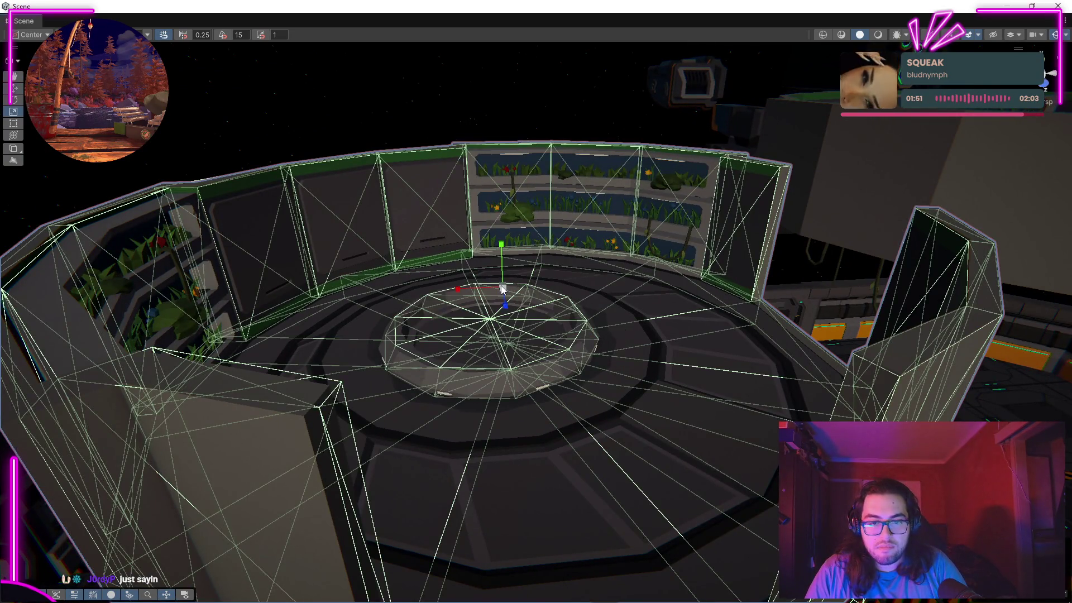
pyautogui.scroll(-5, 500, 286)
pyautogui.click(640, 249)
pyautogui.scroll(5, 672, 186)
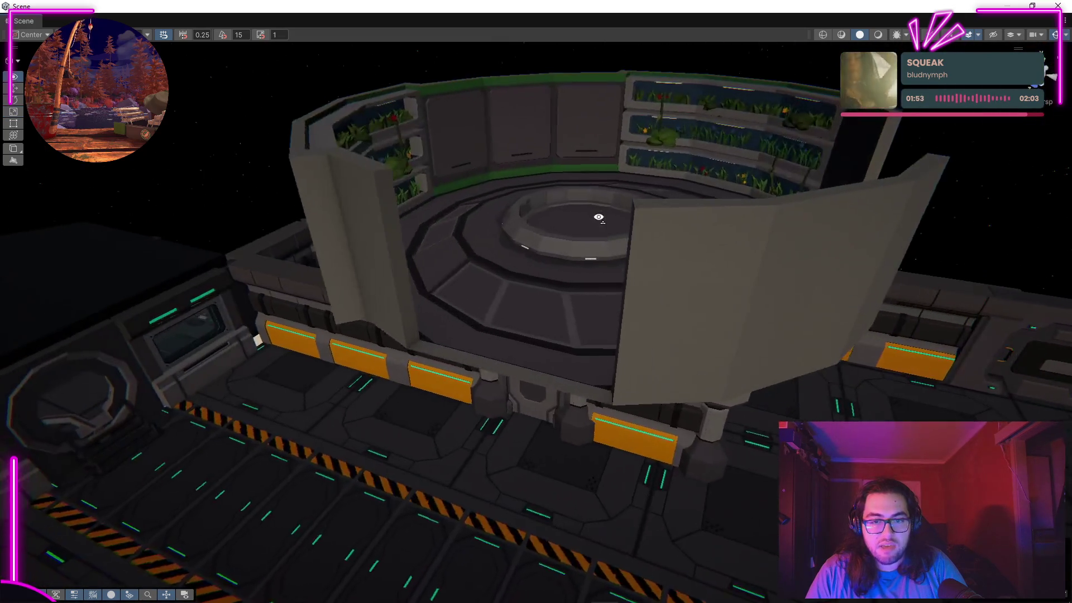
pyautogui.moveTo(599, 217); pyautogui.dragTo(528, 241)
pyautogui.scroll(-3, 571, 218)
pyautogui.moveTo(567, 125)
pyautogui.mouseDown()
pyautogui.moveTo(584, 196)
pyautogui.moveTo(776, 212)
pyautogui.moveTo(641, 215)
pyautogui.moveTo(483, 149)
pyautogui.moveTo(682, 125)
pyautogui.moveTo(655, 199)
pyautogui.moveTo(360, 194)
pyautogui.moveTo(108, 233)
pyautogui.moveTo(28, 211)
pyautogui.moveTo(575, 295)
pyautogui.moveTo(479, 284)
pyautogui.moveTo(504, 96)
pyautogui.moveTo(756, 129)
pyautogui.moveTo(314, 165)
pyautogui.moveTo(277, 186)
pyautogui.moveTo(327, 570)
pyautogui.moveTo(279, 148)
pyautogui.moveTo(271, 153)
pyautogui.moveTo(283, 96)
pyautogui.moveTo(335, 82)
pyautogui.moveTo(187, 191)
pyautogui.moveTo(101, 200)
pyautogui.moveTo(625, 225)
pyautogui.mouseUp()
pyautogui.scroll(6, 641, 215)
pyautogui.click(625, 225)
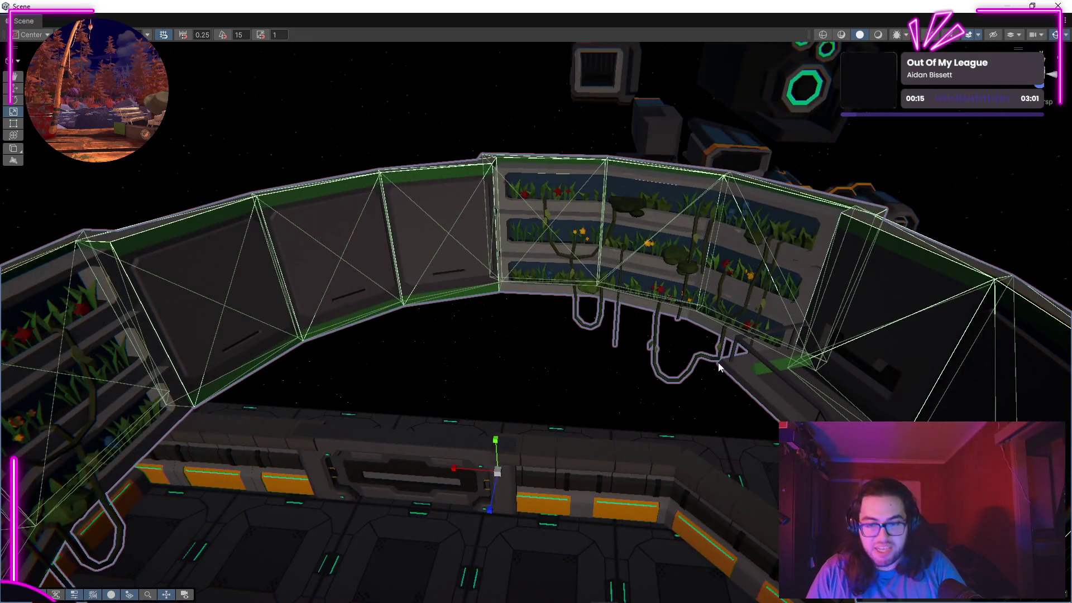
pyautogui.moveTo(625, 363); pyautogui.dragTo(505, 352)
pyautogui.moveTo(557, 274)
pyautogui.mouseDown()
pyautogui.moveTo(478, 280)
pyautogui.moveTo(370, 268)
pyautogui.moveTo(485, 263)
pyautogui.moveTo(397, 452)
pyautogui.moveTo(625, 366)
pyautogui.moveTo(700, 65)
pyautogui.moveTo(407, 275)
pyautogui.moveTo(407, 353)
pyautogui.moveTo(454, 259)
pyautogui.moveTo(415, 330)
pyautogui.mouseUp()
# Step: Frame the planter ring and rotate it about its vertical Y axis
pyautogui.press('f')
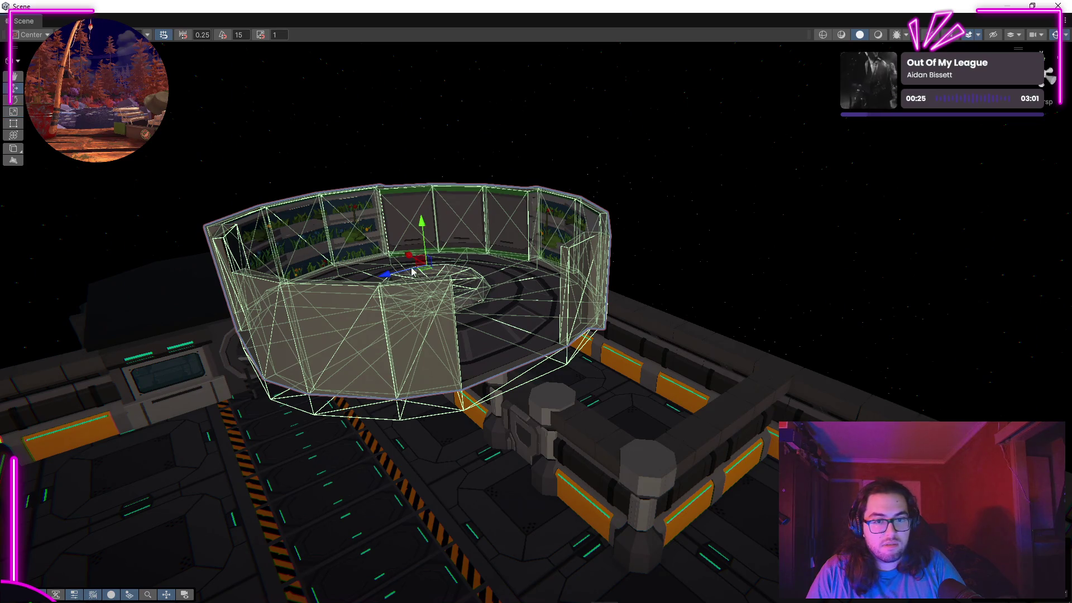
pyautogui.scroll(-3, 412, 271)
pyautogui.moveTo(603, 279)
pyautogui.mouseDown()
pyautogui.moveTo(820, 332)
pyautogui.moveTo(358, 297)
pyautogui.mouseUp()
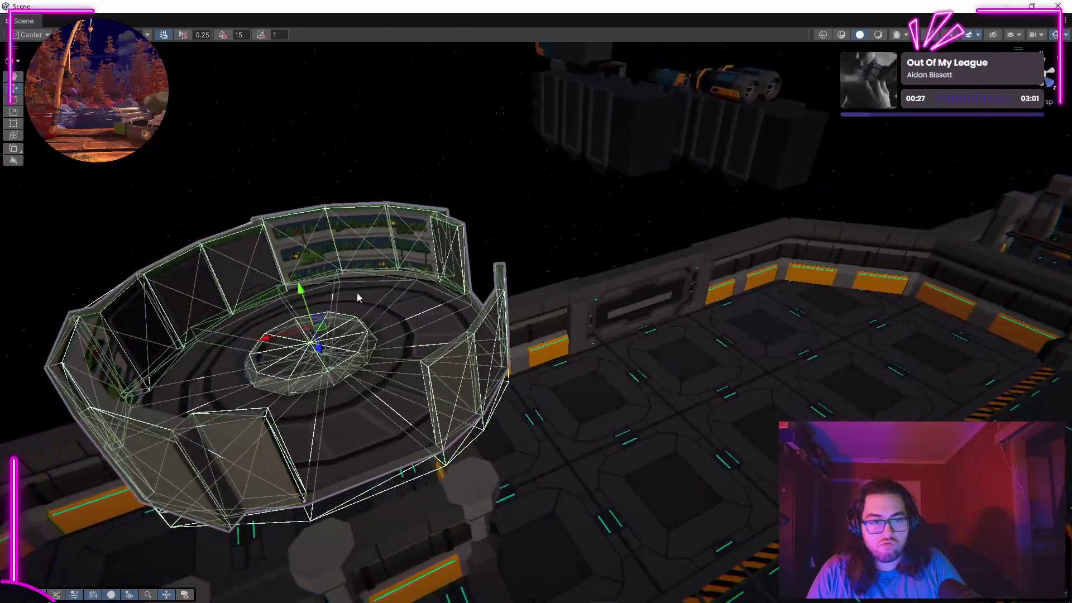
pyautogui.click(390, 342)
pyautogui.click(295, 350)
pyautogui.moveTo(306, 338)
pyautogui.mouseDown()
pyautogui.moveTo(897, 323)
pyautogui.moveTo(753, 268)
pyautogui.moveTo(600, 171)
pyautogui.moveTo(818, 175)
pyautogui.moveTo(748, 491)
pyautogui.moveTo(713, 367)
pyautogui.moveTo(628, 355)
pyautogui.moveTo(792, 365)
pyautogui.mouseUp()
pyautogui.scroll(-3, 818, 175)
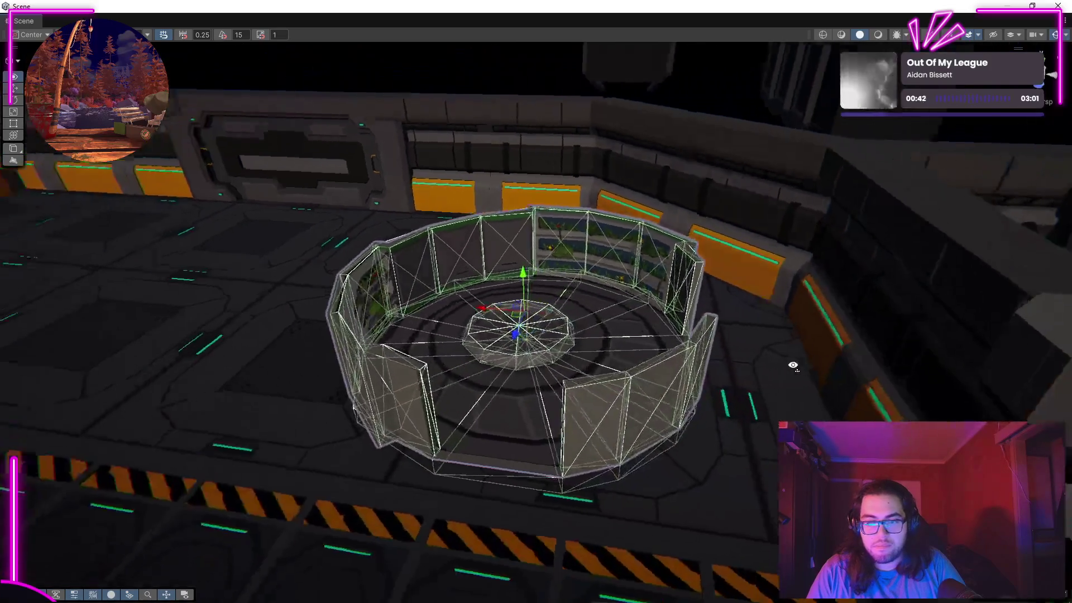
pyautogui.scroll(4, 586, 356)
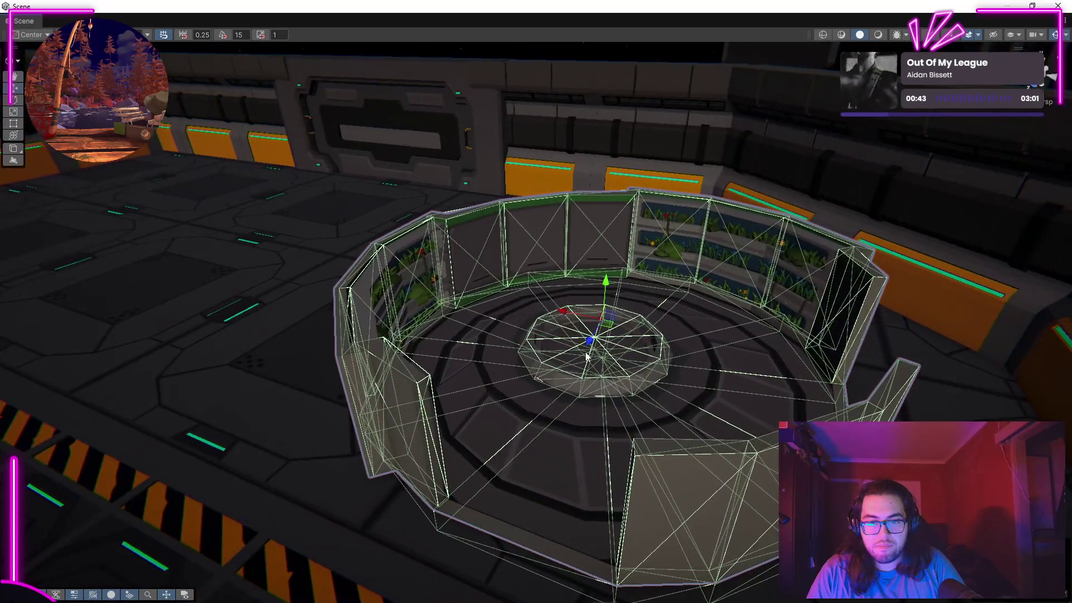
pyautogui.scroll(3, 604, 326)
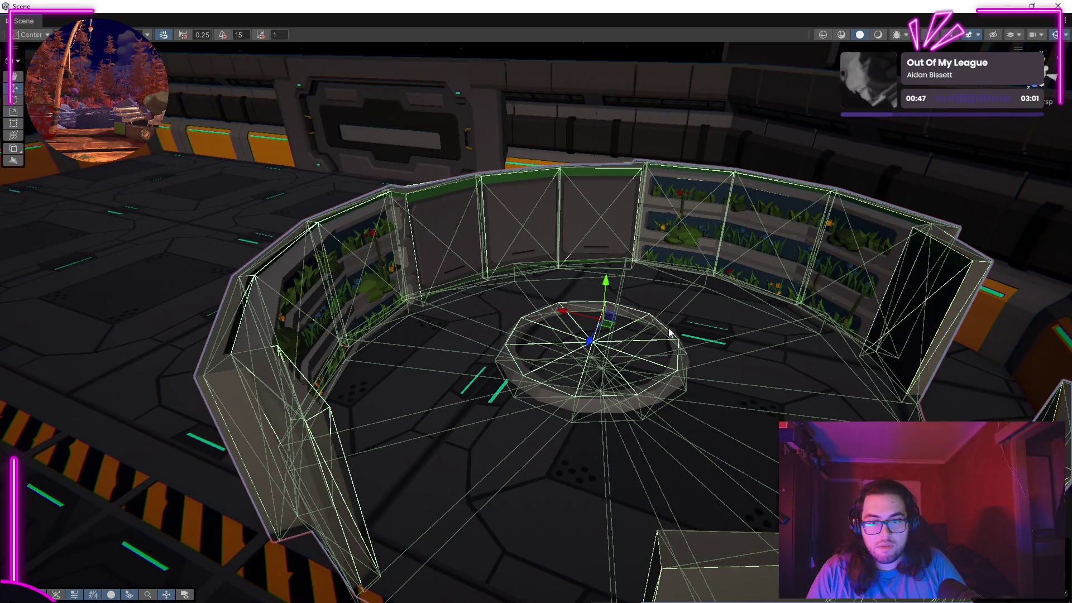
pyautogui.scroll(-3, 607, 299)
pyautogui.moveTo(607, 300)
pyautogui.mouseDown()
pyautogui.moveTo(391, 251)
pyautogui.moveTo(11, 119)
pyautogui.mouseUp()
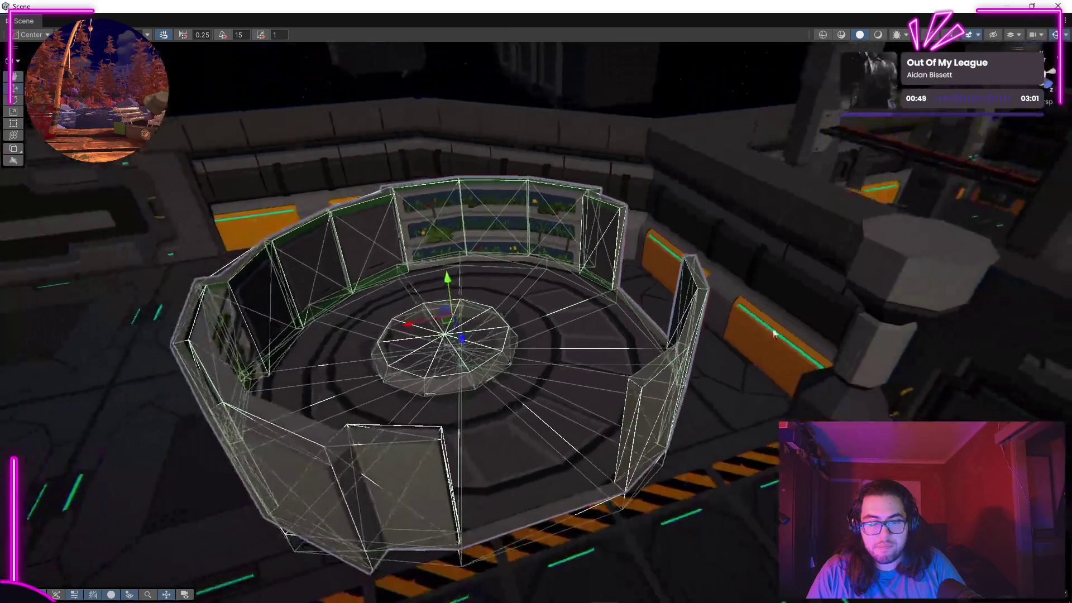
pyautogui.moveTo(479, 337)
pyautogui.mouseDown()
pyautogui.moveTo(356, 344)
pyautogui.moveTo(438, 186)
pyautogui.mouseUp()
pyautogui.moveTo(433, 174)
pyautogui.mouseDown()
pyautogui.moveTo(708, 327)
pyautogui.moveTo(816, 313)
pyautogui.moveTo(849, 321)
pyautogui.moveTo(594, 328)
pyautogui.mouseUp()
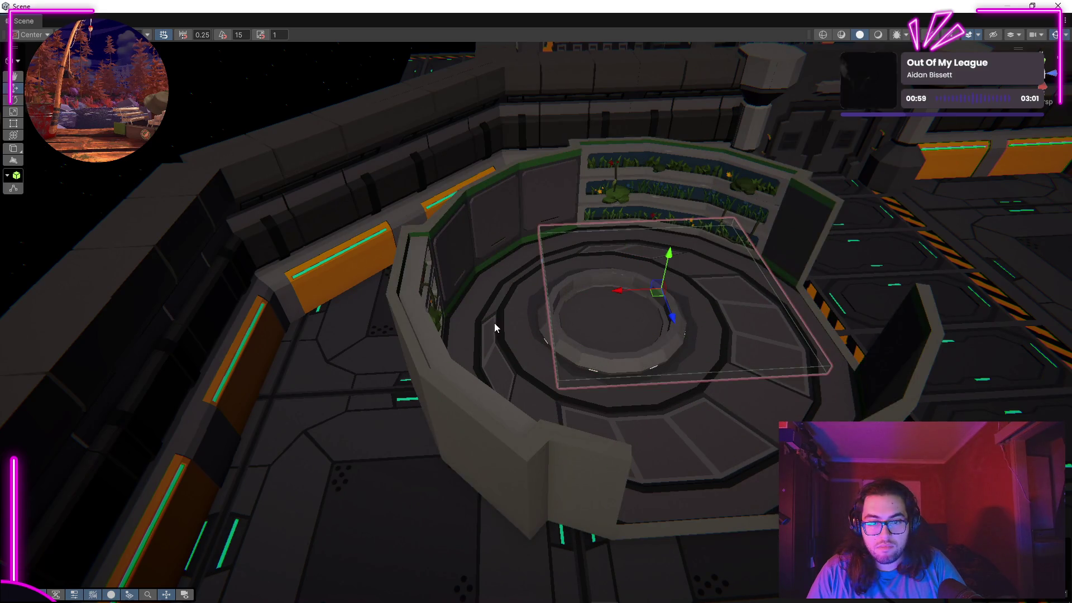
# Step: Slide the planter ring along X and move it to a new spot on the deck
pyautogui.moveTo(581, 302); pyautogui.dragTo(46, 331)
pyautogui.moveTo(582, 250)
pyautogui.mouseDown()
pyautogui.moveTo(796, 246)
pyautogui.moveTo(467, 227)
pyautogui.moveTo(342, 276)
pyautogui.moveTo(279, 268)
pyautogui.moveTo(846, 228)
pyautogui.moveTo(342, 283)
pyautogui.moveTo(254, 287)
pyautogui.moveTo(195, 274)
pyautogui.moveTo(201, 249)
pyautogui.moveTo(242, 235)
pyautogui.moveTo(526, 237)
pyautogui.moveTo(480, 214)
pyautogui.moveTo(335, 211)
pyautogui.moveTo(318, 237)
pyautogui.moveTo(478, 271)
pyautogui.moveTo(553, 220)
pyautogui.mouseUp()
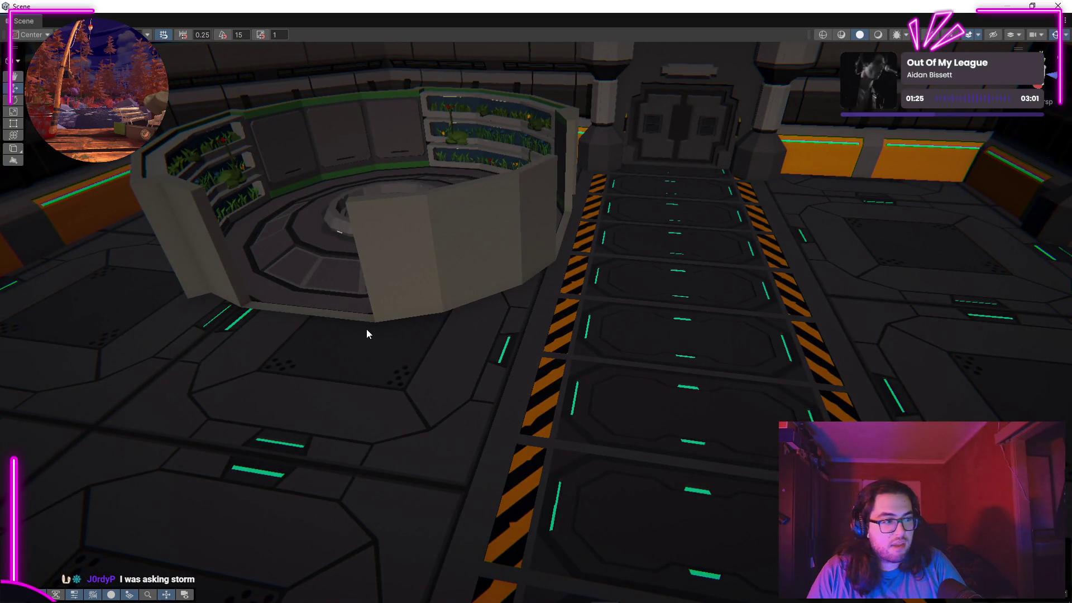
pyautogui.moveTo(383, 319)
pyautogui.mouseDown()
pyautogui.moveTo(268, 304)
pyautogui.moveTo(237, 153)
pyautogui.moveTo(520, 280)
pyautogui.moveTo(486, 263)
pyautogui.moveTo(512, 257)
pyautogui.moveTo(892, 304)
pyautogui.moveTo(756, 314)
pyautogui.moveTo(698, 349)
pyautogui.moveTo(809, 302)
pyautogui.moveTo(725, 313)
pyautogui.moveTo(672, 278)
pyautogui.moveTo(531, 299)
pyautogui.moveTo(324, 307)
pyautogui.moveTo(349, 309)
pyautogui.moveTo(363, 262)
pyautogui.moveTo(476, 280)
pyautogui.moveTo(412, 268)
pyautogui.moveTo(360, 380)
pyautogui.mouseUp()
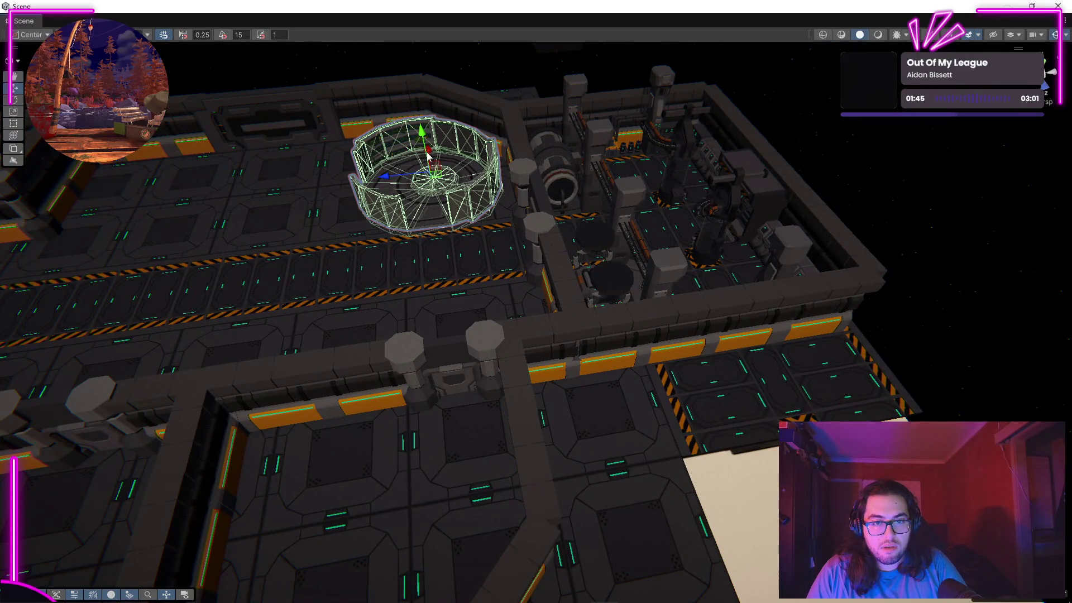
pyautogui.moveTo(429, 154); pyautogui.dragTo(446, 396)
pyautogui.moveTo(508, 468)
pyautogui.mouseDown()
pyautogui.moveTo(611, 462)
pyautogui.moveTo(670, 495)
pyautogui.moveTo(452, 476)
pyautogui.moveTo(311, 447)
pyautogui.moveTo(527, 488)
pyautogui.moveTo(596, 347)
pyautogui.moveTo(595, 375)
pyautogui.moveTo(323, 318)
pyautogui.moveTo(390, 333)
pyautogui.mouseUp()
# Step: Select the ring room and turn it about its vertical axis to fit the deck edge
pyautogui.click(391, 333)
pyautogui.moveTo(436, 286)
pyautogui.mouseDown()
pyautogui.moveTo(313, 320)
pyautogui.moveTo(555, 290)
pyautogui.moveTo(692, 232)
pyautogui.moveTo(787, 248)
pyautogui.moveTo(921, 232)
pyautogui.moveTo(883, 244)
pyautogui.mouseUp()
pyautogui.moveTo(987, 364)
pyautogui.mouseDown()
pyautogui.moveTo(363, 378)
pyautogui.moveTo(458, 355)
pyautogui.mouseUp()
pyautogui.click(742, 345)
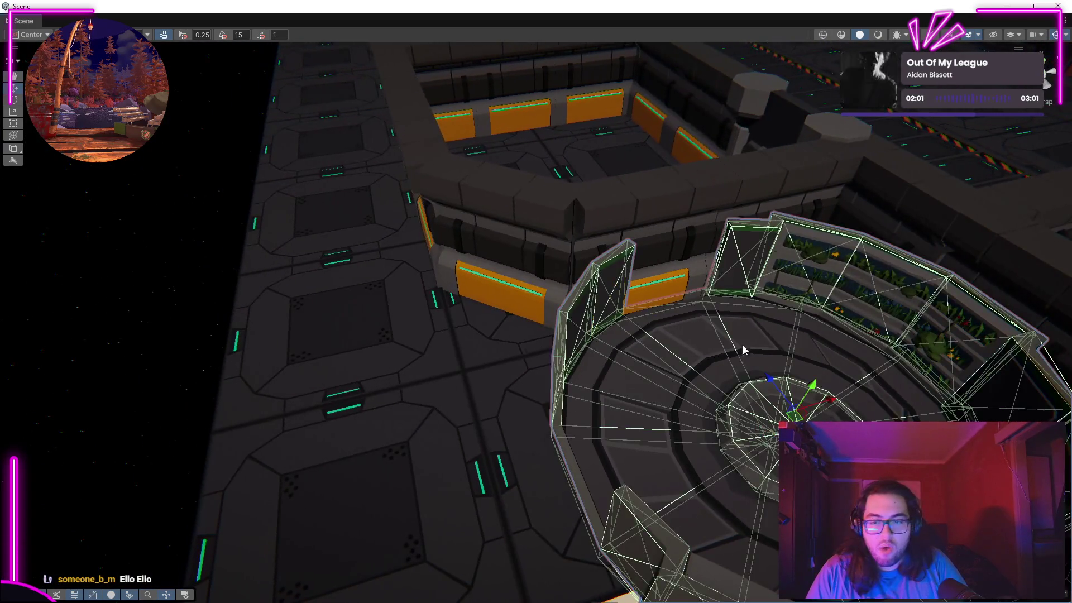
pyautogui.scroll(-3, 742, 345)
pyautogui.click(15, 99)
pyautogui.press('f')
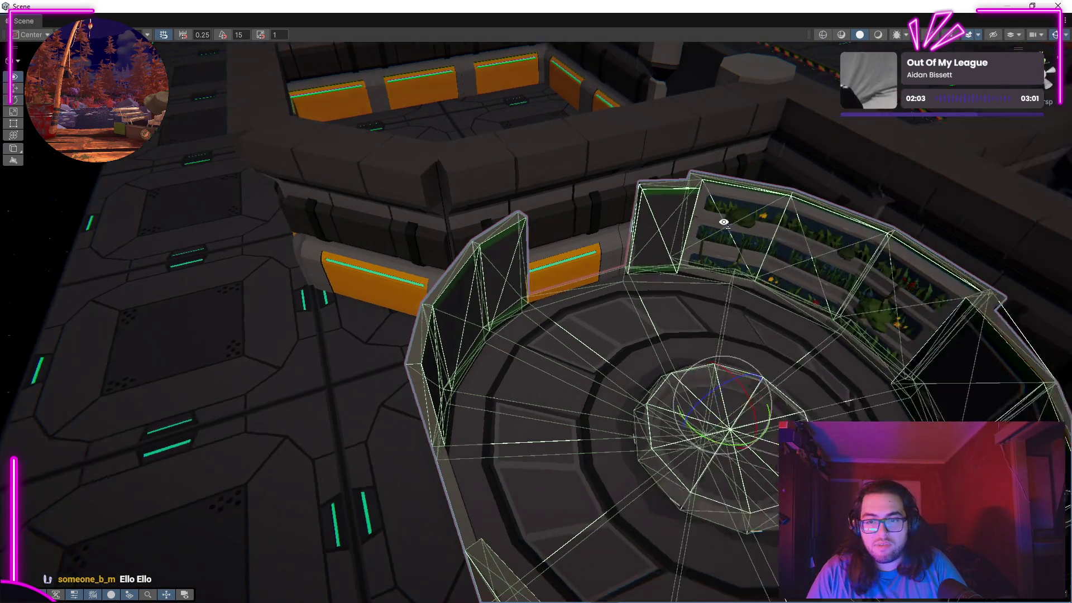
pyautogui.moveTo(628, 341)
pyautogui.mouseDown()
pyautogui.moveTo(478, 400)
pyautogui.moveTo(504, 403)
pyautogui.moveTo(495, 312)
pyautogui.moveTo(722, 335)
pyautogui.moveTo(891, 333)
pyautogui.moveTo(469, 292)
pyautogui.moveTo(479, 281)
pyautogui.mouseUp()
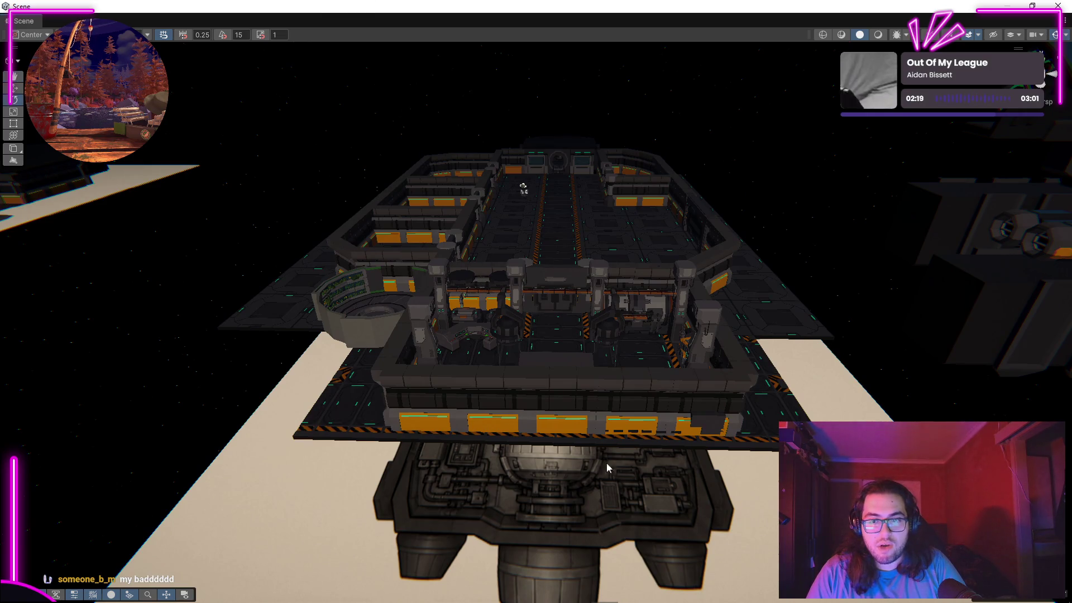
# Step: Fly over the station to the airlock and around the ship's exterior, then Alt+Tab
pyautogui.moveTo(760, 206)
pyautogui.mouseDown()
pyautogui.moveTo(768, 163)
pyautogui.moveTo(688, 196)
pyautogui.moveTo(412, 232)
pyautogui.moveTo(421, 151)
pyautogui.moveTo(367, 293)
pyautogui.moveTo(184, 281)
pyautogui.mouseUp()
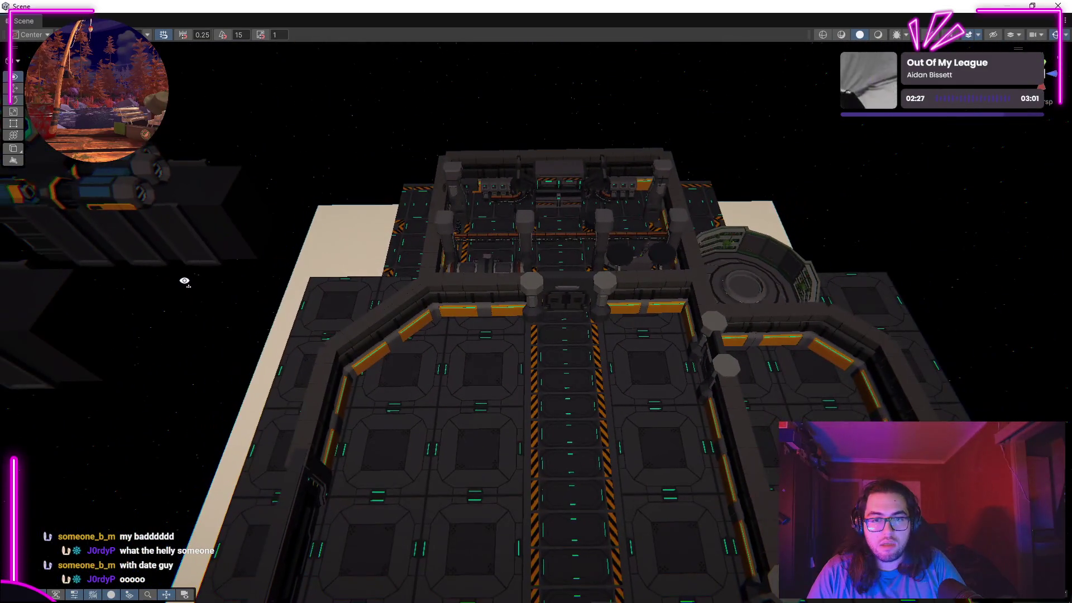
pyautogui.moveTo(412, 307)
pyautogui.mouseDown()
pyautogui.moveTo(490, 259)
pyautogui.moveTo(696, 244)
pyautogui.moveTo(591, 283)
pyautogui.moveTo(960, 237)
pyautogui.moveTo(98, 253)
pyautogui.moveTo(119, 228)
pyautogui.moveTo(287, 187)
pyautogui.moveTo(251, 303)
pyautogui.moveTo(273, 268)
pyautogui.moveTo(283, 277)
pyautogui.moveTo(227, 255)
pyautogui.moveTo(204, 265)
pyautogui.moveTo(241, 341)
pyautogui.moveTo(239, 302)
pyautogui.moveTo(124, 306)
pyautogui.moveTo(453, 300)
pyautogui.moveTo(564, 246)
pyautogui.moveTo(570, 223)
pyautogui.moveTo(649, 196)
pyautogui.moveTo(486, 208)
pyautogui.moveTo(226, 263)
pyautogui.mouseUp()
pyautogui.moveTo(627, 390)
pyautogui.mouseDown()
pyautogui.moveTo(330, 397)
pyautogui.moveTo(486, 364)
pyautogui.moveTo(579, 450)
pyautogui.moveTo(603, 307)
pyautogui.moveTo(584, 500)
pyautogui.moveTo(622, 503)
pyautogui.moveTo(641, 385)
pyautogui.mouseUp()
pyautogui.click(641, 385)
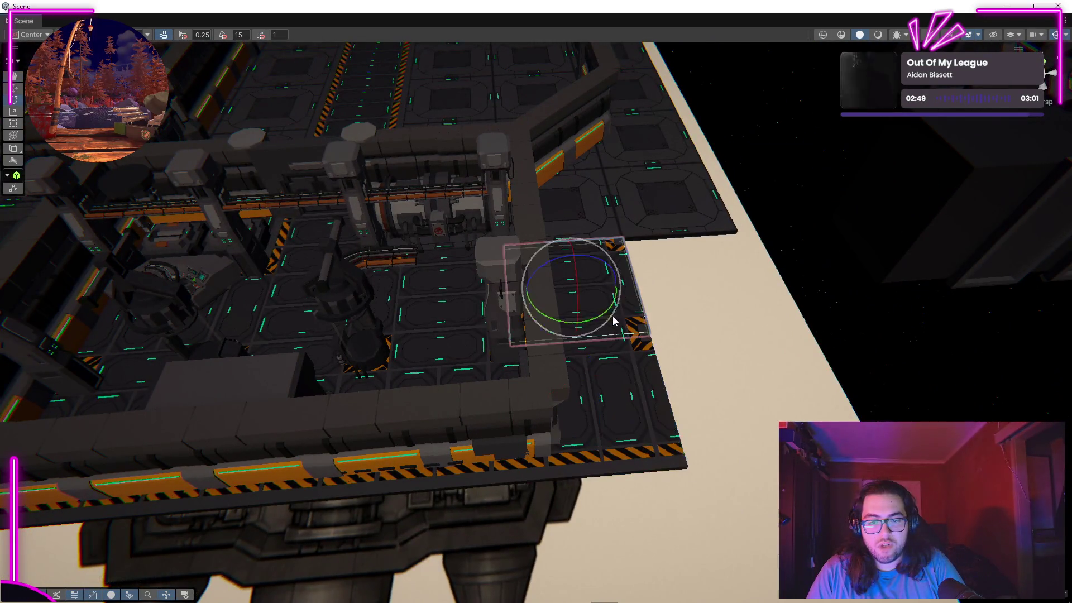
pyautogui.moveTo(752, 139); pyautogui.dragTo(661, 290)
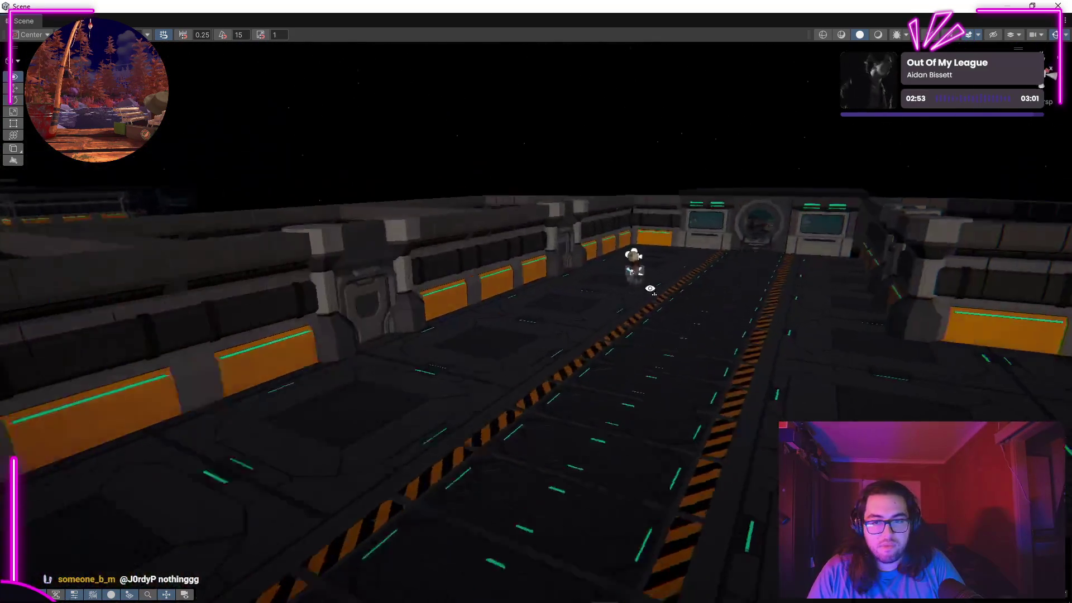
pyautogui.moveTo(684, 259)
pyautogui.mouseDown()
pyautogui.moveTo(964, 280)
pyautogui.moveTo(828, 237)
pyautogui.moveTo(589, 330)
pyautogui.moveTo(528, 322)
pyautogui.moveTo(588, 333)
pyautogui.moveTo(354, 287)
pyautogui.moveTo(947, 381)
pyautogui.moveTo(727, 375)
pyautogui.moveTo(970, 342)
pyautogui.mouseUp()
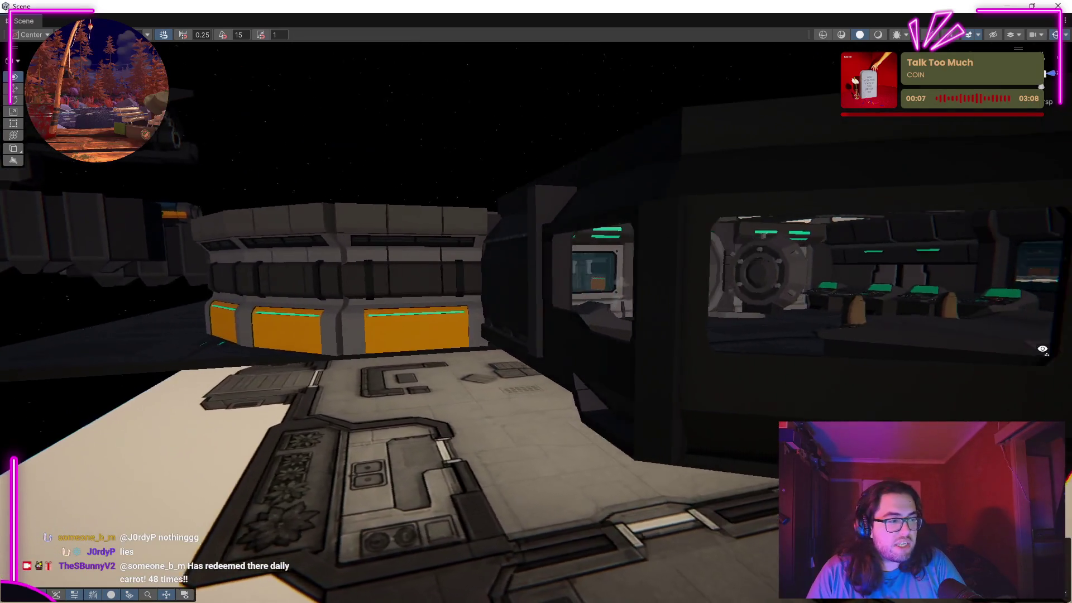
pyautogui.moveTo(1042, 350)
pyautogui.mouseDown()
pyautogui.moveTo(948, 329)
pyautogui.moveTo(955, 297)
pyautogui.moveTo(863, 284)
pyautogui.moveTo(922, 327)
pyautogui.moveTo(742, 333)
pyautogui.moveTo(765, 289)
pyautogui.moveTo(699, 292)
pyautogui.moveTo(363, 384)
pyautogui.moveTo(692, 350)
pyautogui.moveTo(687, 383)
pyautogui.moveTo(203, 361)
pyautogui.moveTo(34, 340)
pyautogui.moveTo(986, 340)
pyautogui.moveTo(452, 347)
pyautogui.moveTo(309, 319)
pyautogui.mouseUp()
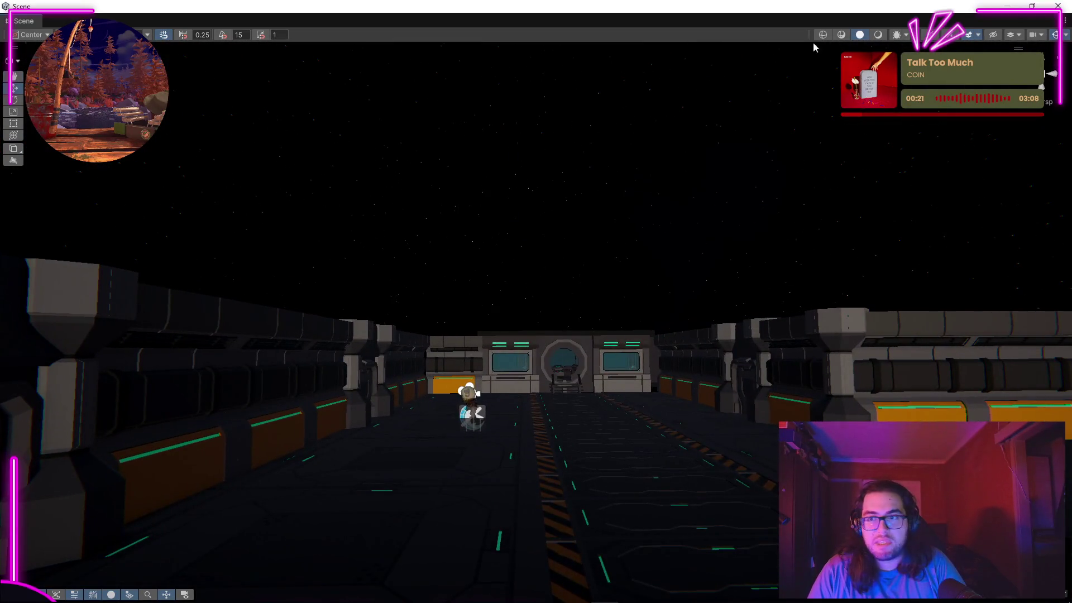
pyautogui.hotkey('alt', 'Tab')
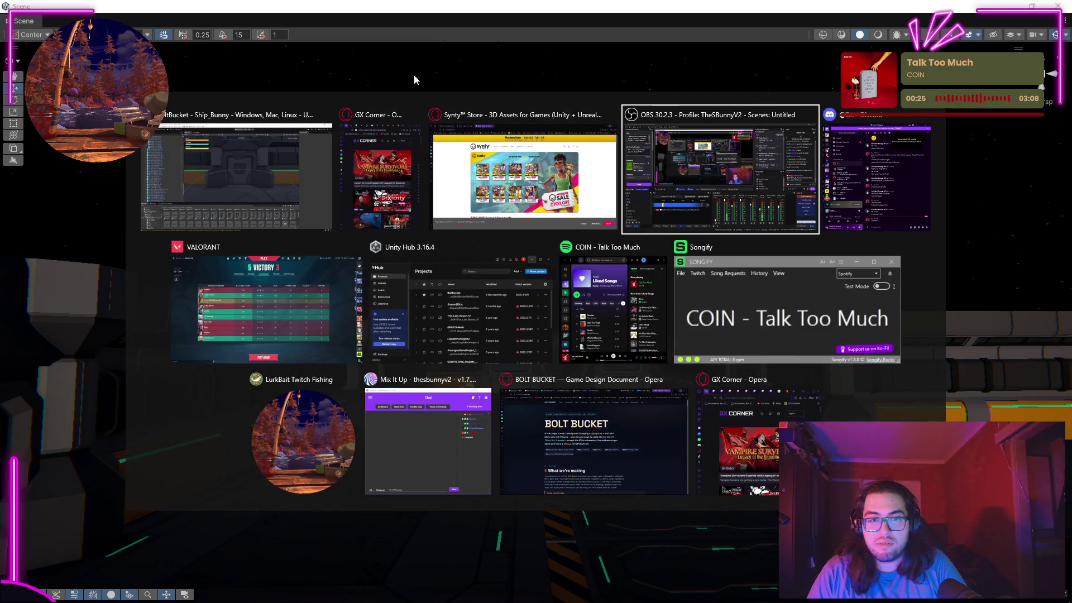
# Step: Return to Unity, briefly play-test the game, and re-maximise the Scene view near the astronaut
pyautogui.click(222, 187)
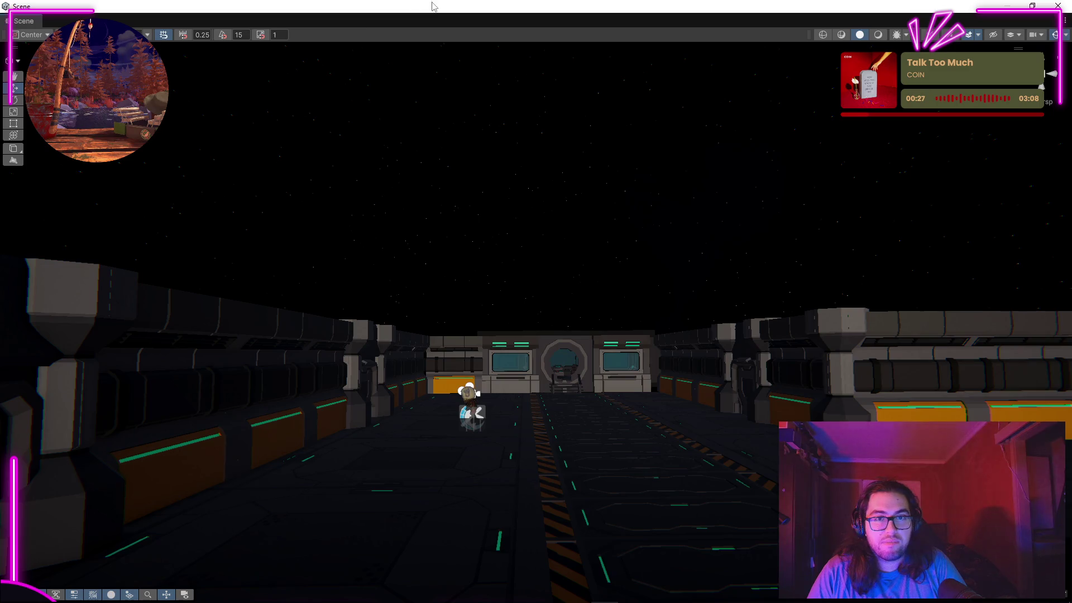
pyautogui.moveTo(434, 6); pyautogui.dragTo(645, 249)
pyautogui.moveTo(723, 211); pyautogui.dragTo(1071, 212)
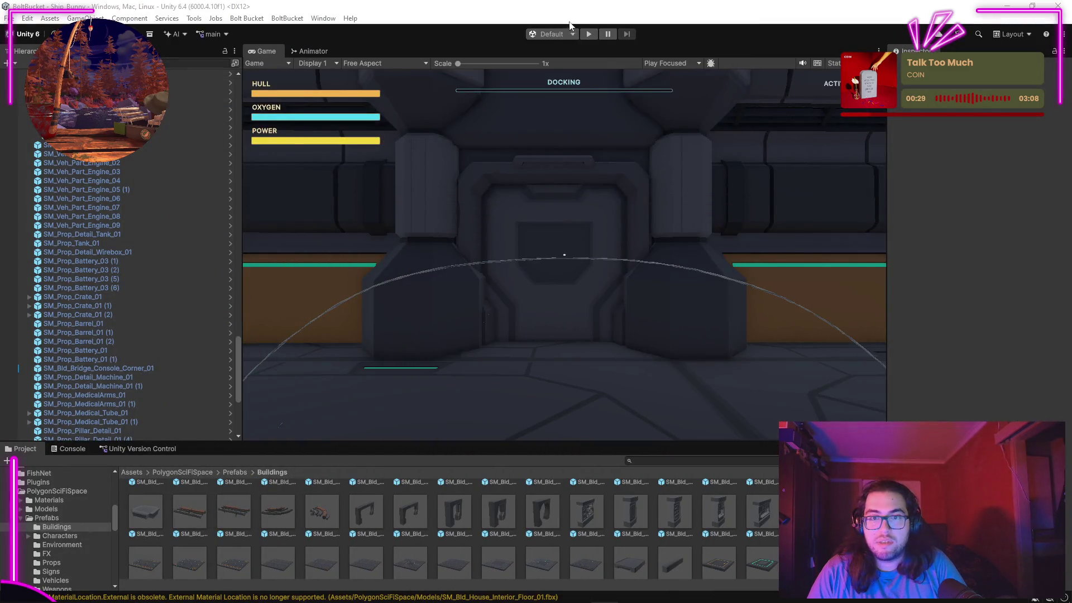
pyautogui.click(588, 34)
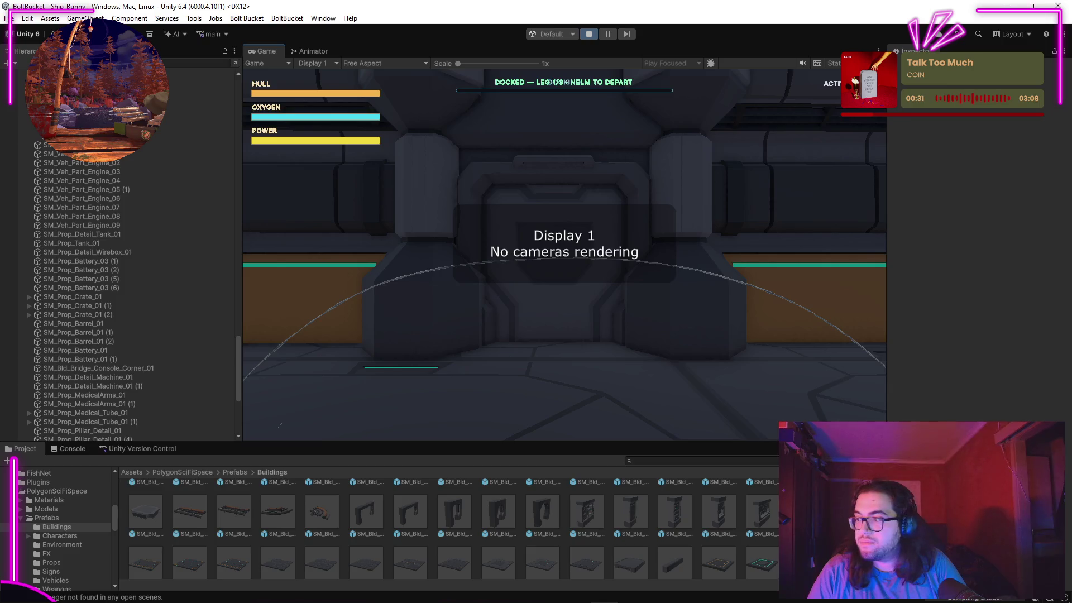
pyautogui.click(589, 34)
pyautogui.moveTo(1071, 17); pyautogui.dragTo(513, 17)
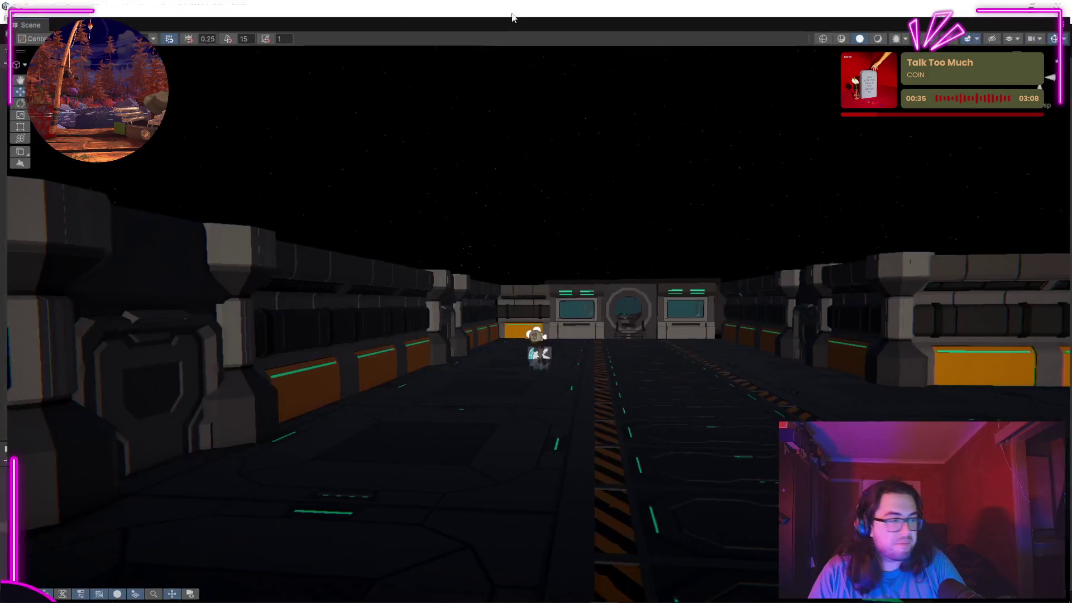
pyautogui.moveTo(442, 342)
pyautogui.mouseDown()
pyautogui.moveTo(383, 433)
pyautogui.moveTo(722, 443)
pyautogui.moveTo(737, 317)
pyautogui.mouseUp()
pyautogui.moveTo(506, 334)
pyautogui.mouseDown()
pyautogui.moveTo(491, 352)
pyautogui.moveTo(117, 363)
pyautogui.moveTo(869, 371)
pyautogui.moveTo(744, 345)
pyautogui.mouseUp()
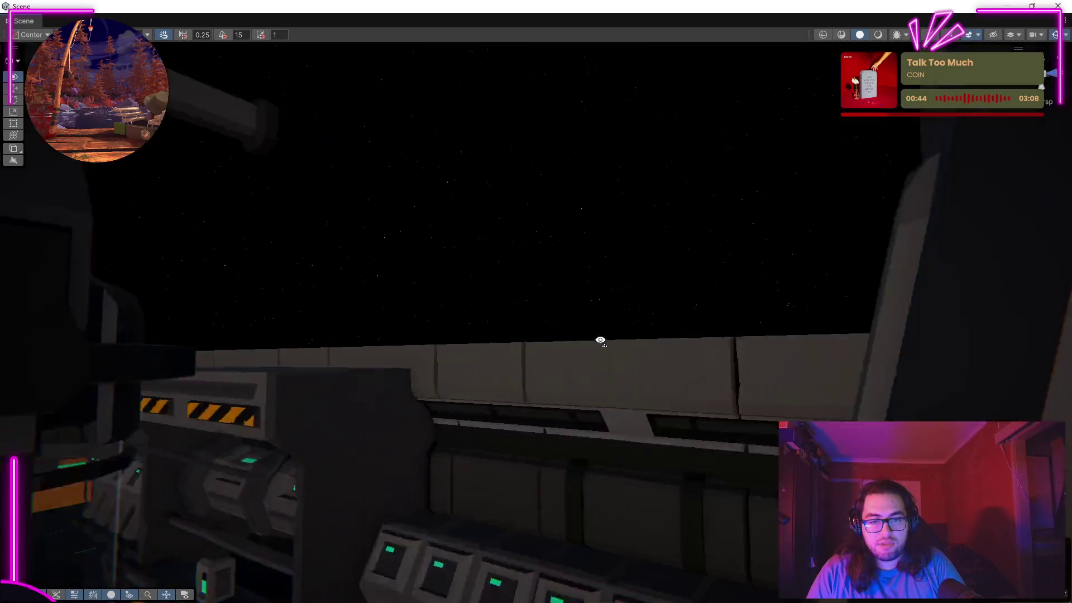
pyautogui.moveTo(601, 340)
pyautogui.mouseDown()
pyautogui.moveTo(383, 390)
pyautogui.moveTo(418, 412)
pyautogui.moveTo(440, 372)
pyautogui.moveTo(916, 365)
pyautogui.moveTo(756, 342)
pyautogui.moveTo(1048, 354)
pyautogui.moveTo(85, 364)
pyautogui.moveTo(325, 358)
pyautogui.moveTo(478, 371)
pyautogui.moveTo(412, 359)
pyautogui.moveTo(378, 360)
pyautogui.moveTo(508, 371)
pyautogui.moveTo(545, 358)
pyautogui.moveTo(565, 389)
pyautogui.moveTo(638, 420)
pyautogui.mouseUp()
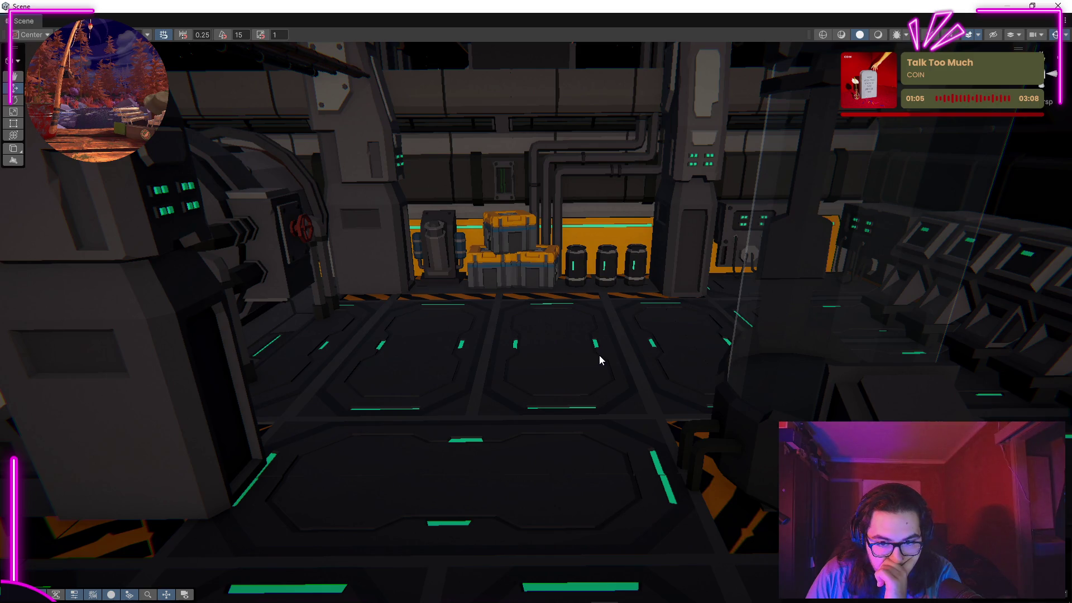
pyautogui.moveTo(646, 329)
pyautogui.mouseDown()
pyautogui.moveTo(222, 306)
pyautogui.moveTo(35, 335)
pyautogui.moveTo(1033, 329)
pyautogui.moveTo(651, 310)
pyautogui.moveTo(476, 265)
pyautogui.mouseUp()
# Step: Frame the crates and move the crate stack up and to the left
pyautogui.moveTo(576, 264)
pyautogui.mouseDown()
pyautogui.moveTo(718, 280)
pyautogui.moveTo(634, 304)
pyautogui.moveTo(514, 305)
pyautogui.mouseUp()
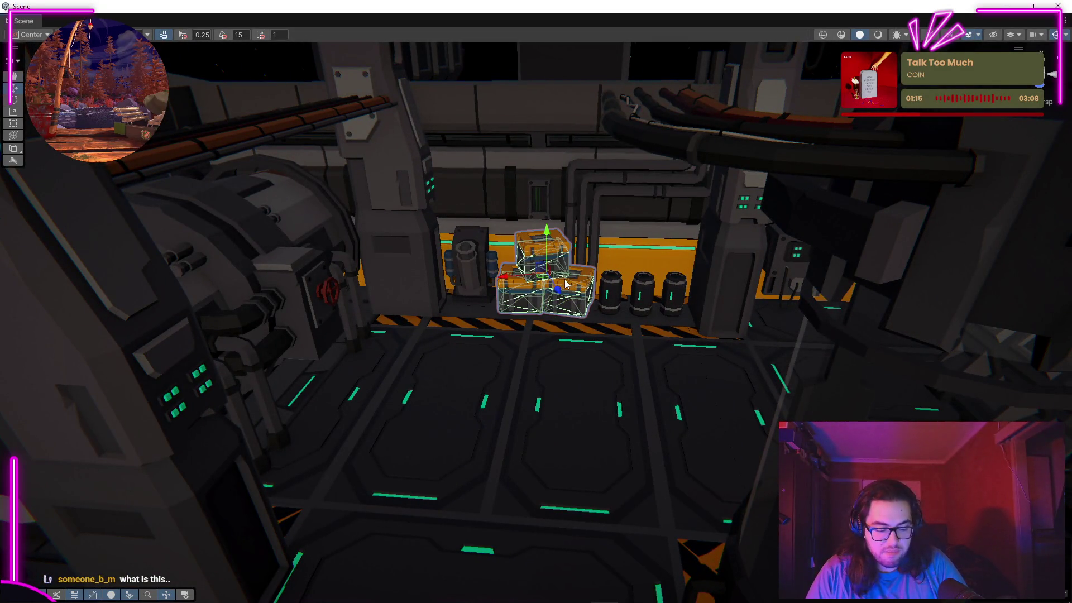
pyautogui.moveTo(531, 312)
pyautogui.mouseDown()
pyautogui.moveTo(359, 497)
pyautogui.moveTo(661, 445)
pyautogui.mouseUp()
pyautogui.moveTo(516, 431)
pyautogui.mouseDown()
pyautogui.moveTo(443, 384)
pyautogui.moveTo(421, 405)
pyautogui.moveTo(737, 393)
pyautogui.moveTo(778, 364)
pyautogui.moveTo(478, 471)
pyautogui.mouseUp()
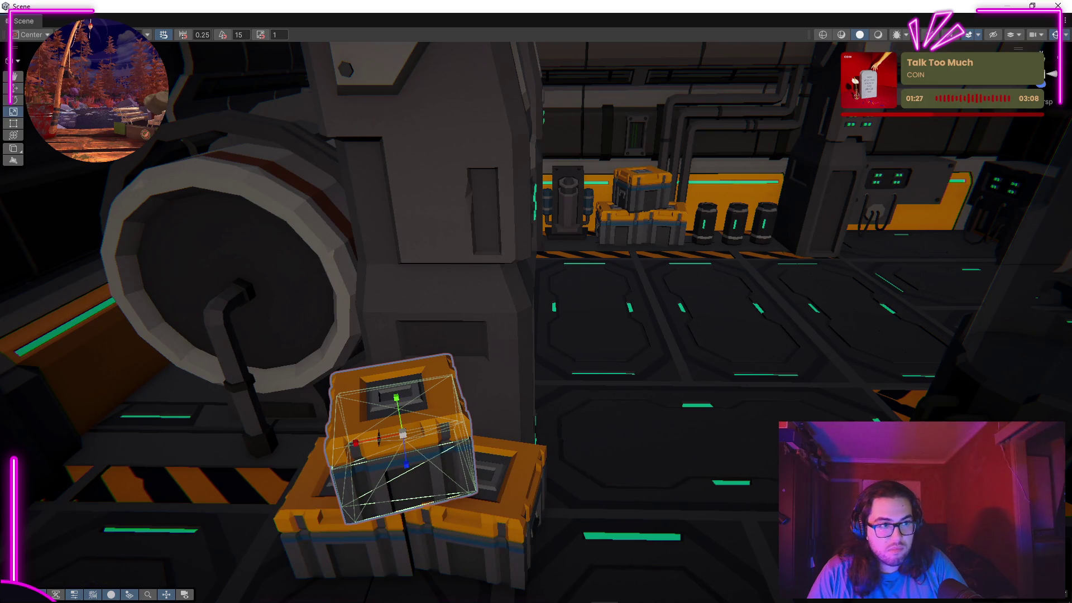
# Step: Rotate the top crate of the stack to an angle
pyautogui.press('e')
pyautogui.moveTo(402, 441); pyautogui.dragTo(330, 533)
pyautogui.moveTo(605, 453)
pyautogui.mouseDown()
pyautogui.moveTo(593, 455)
pyautogui.moveTo(675, 425)
pyautogui.mouseUp()
pyautogui.press('f')
pyautogui.moveTo(553, 390)
pyautogui.mouseDown()
pyautogui.moveTo(581, 381)
pyautogui.moveTo(393, 355)
pyautogui.moveTo(418, 360)
pyautogui.mouseUp()
pyautogui.rightClick(694, 397)
pyautogui.moveTo(609, 421)
pyautogui.mouseDown()
pyautogui.moveTo(709, 424)
pyautogui.moveTo(498, 367)
pyautogui.moveTo(488, 449)
pyautogui.mouseUp()
# Step: Duplicate the whole crate stack with Ctrl+D and slide the copy to the right along X
pyautogui.keyDown('shift'); pyautogui.click(630, 425); pyautogui.keyUp('shift')
pyautogui.moveTo(695, 321)
pyautogui.mouseDown()
pyautogui.moveTo(809, 329)
pyautogui.moveTo(179, 151)
pyautogui.mouseUp()
pyautogui.click(15, 89)
pyautogui.moveTo(642, 329)
pyautogui.mouseDown()
pyautogui.moveTo(670, 323)
pyautogui.moveTo(885, 363)
pyautogui.moveTo(649, 401)
pyautogui.mouseUp()
pyautogui.click(402, 334)
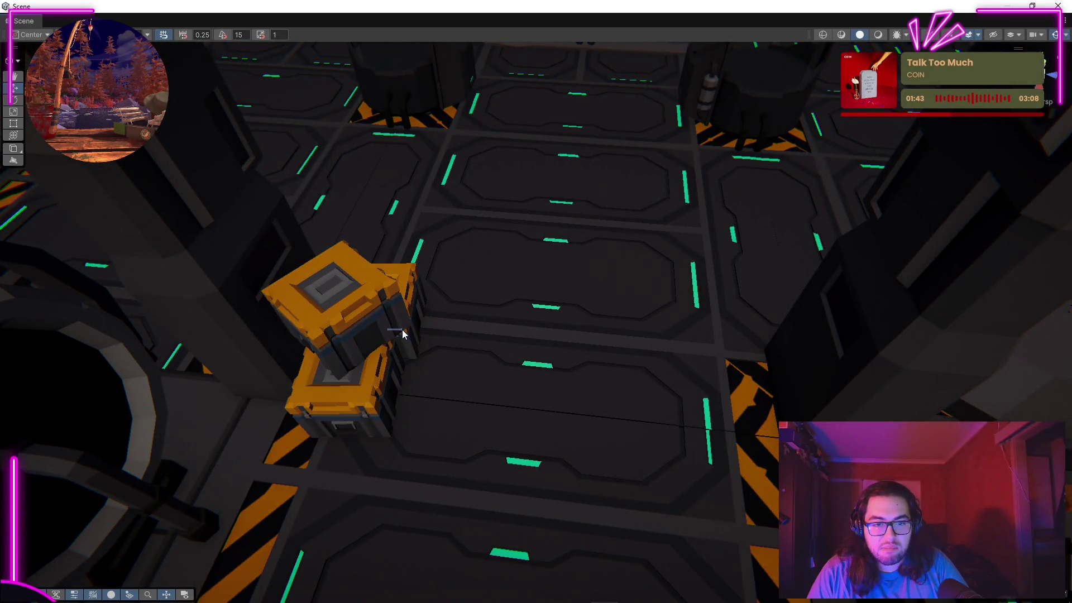
pyautogui.click(400, 330)
pyautogui.hotkey('ctrl', 'd')
pyautogui.moveTo(400, 329)
pyautogui.mouseDown()
pyautogui.moveTo(765, 369)
pyautogui.moveTo(690, 254)
pyautogui.moveTo(837, 401)
pyautogui.mouseUp()
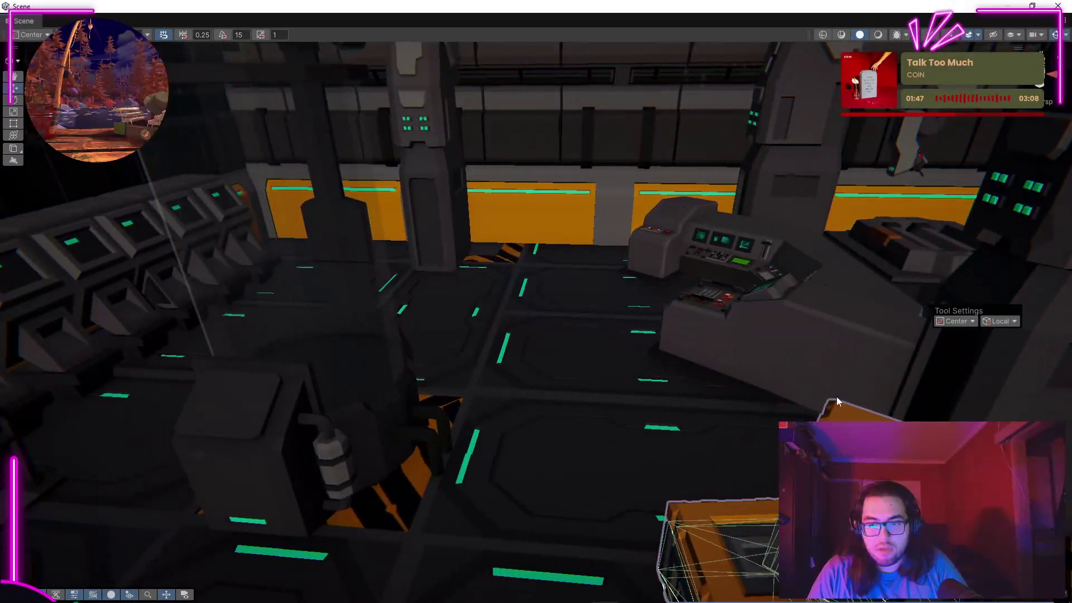
pyautogui.hotkey('shift', 'd')
pyautogui.moveTo(558, 335); pyautogui.dragTo(644, 357)
# Step: Nudge the centre crate left and slide the left crate along X beside the console
pyautogui.click(579, 299)
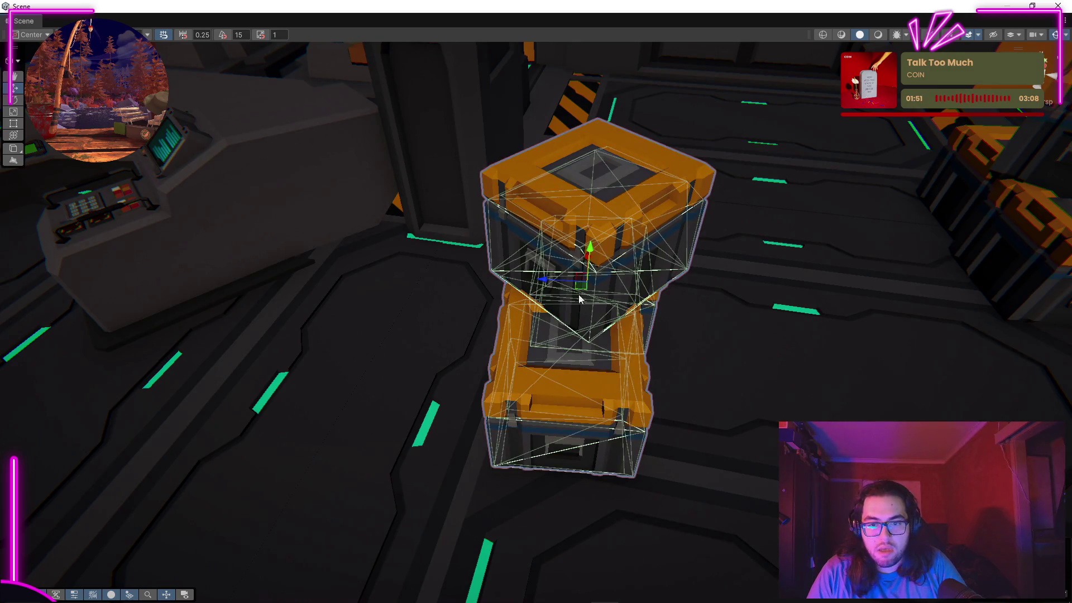
pyautogui.moveTo(549, 285)
pyautogui.mouseDown()
pyautogui.moveTo(544, 267)
pyautogui.moveTo(509, 247)
pyautogui.moveTo(222, 248)
pyautogui.moveTo(425, 284)
pyautogui.moveTo(514, 285)
pyautogui.mouseUp()
pyautogui.click(441, 287)
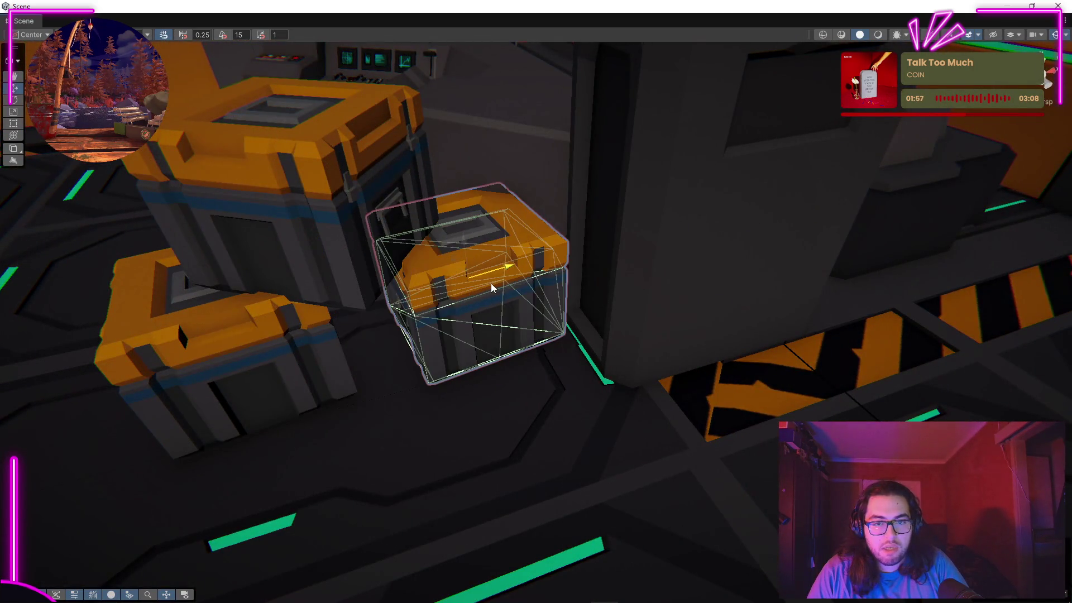
pyautogui.press('f')
pyautogui.scroll(-4, 474, 295)
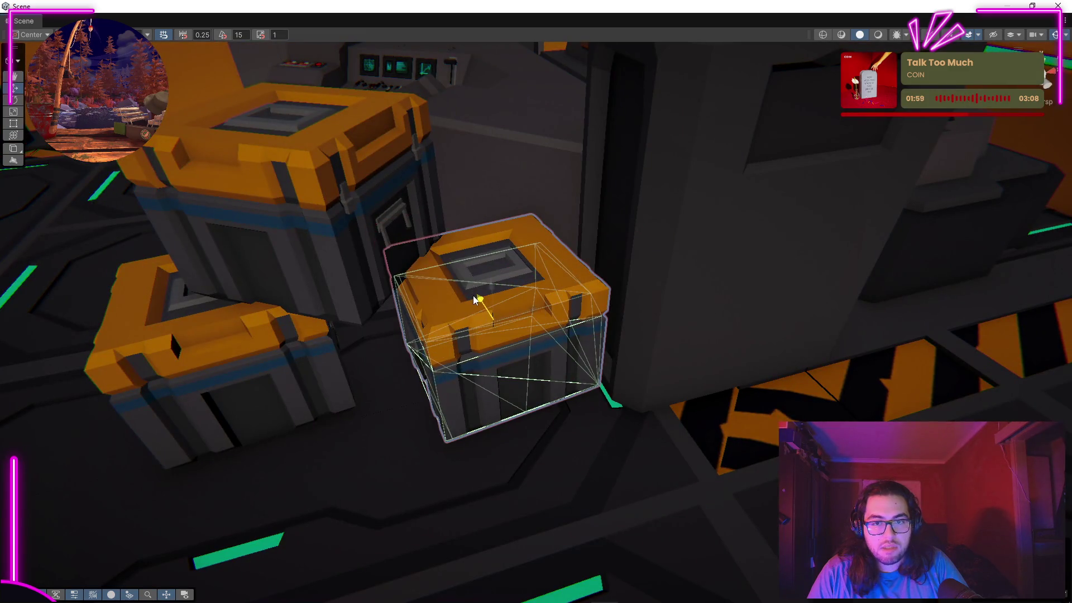
pyautogui.moveTo(529, 310); pyautogui.dragTo(516, 315)
pyautogui.click(285, 346)
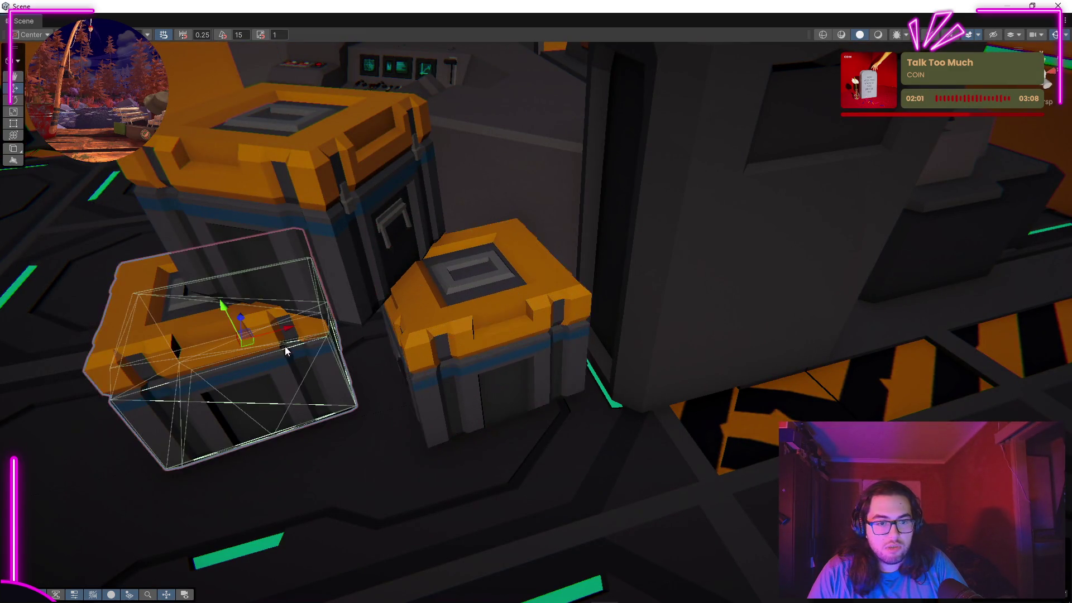
pyautogui.moveTo(279, 333); pyautogui.dragTo(317, 330)
pyautogui.moveTo(289, 288)
pyautogui.mouseDown()
pyautogui.moveTo(574, 330)
pyautogui.moveTo(692, 325)
pyautogui.moveTo(614, 318)
pyautogui.mouseUp()
pyautogui.moveTo(544, 318); pyautogui.dragTo(475, 316)
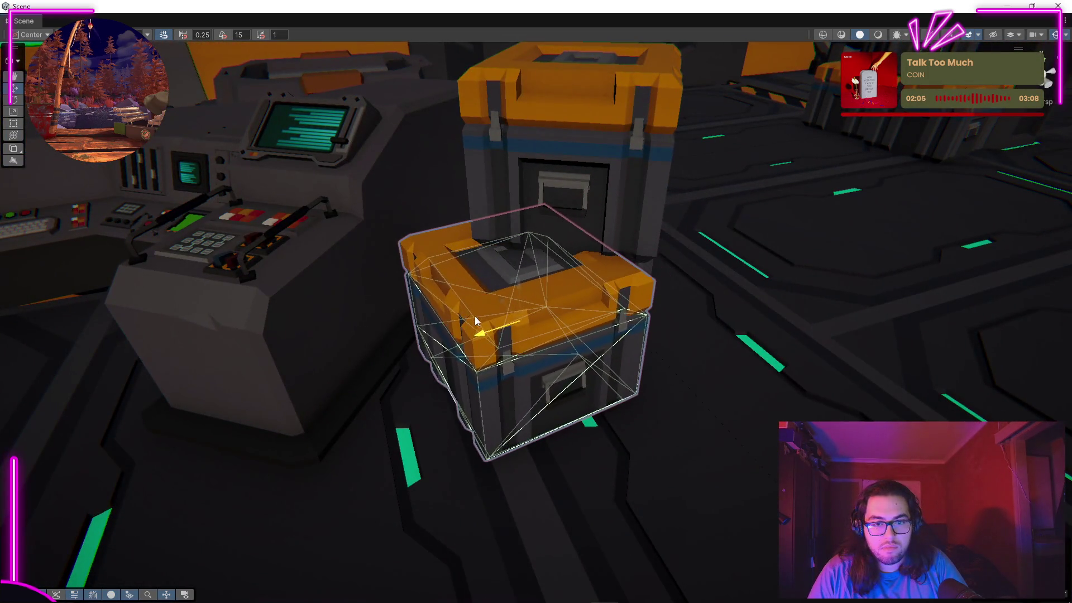
pyautogui.scroll(3, 519, 287)
# Step: Turn one of the crates to a new angle
pyautogui.press('e')
pyautogui.moveTo(726, 342)
pyautogui.mouseDown()
pyautogui.moveTo(676, 350)
pyautogui.moveTo(830, 280)
pyautogui.moveTo(754, 311)
pyautogui.mouseUp()
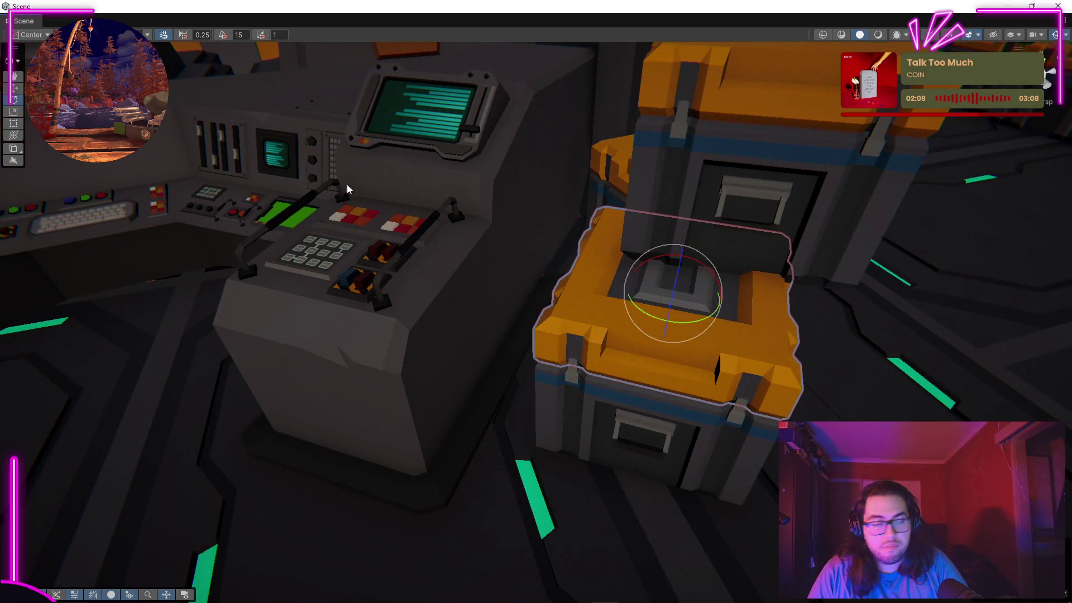
pyautogui.press('w')
pyautogui.moveTo(712, 332)
pyautogui.mouseDown()
pyautogui.moveTo(523, 343)
pyautogui.moveTo(501, 338)
pyautogui.moveTo(643, 319)
pyautogui.moveTo(409, 305)
pyautogui.moveTo(438, 343)
pyautogui.moveTo(434, 320)
pyautogui.mouseUp()
pyautogui.press('e')
pyautogui.moveTo(447, 363); pyautogui.dragTo(363, 346)
# Step: Fly the view to the orange wall and console, play-test, then return to the Scene view
pyautogui.scroll(-3, 378, 277)
pyautogui.moveTo(378, 276)
pyautogui.mouseDown()
pyautogui.moveTo(648, 207)
pyautogui.moveTo(541, 256)
pyautogui.moveTo(487, 239)
pyautogui.moveTo(557, 342)
pyautogui.moveTo(677, 417)
pyautogui.moveTo(545, 388)
pyautogui.moveTo(564, 434)
pyautogui.moveTo(583, 416)
pyautogui.mouseUp()
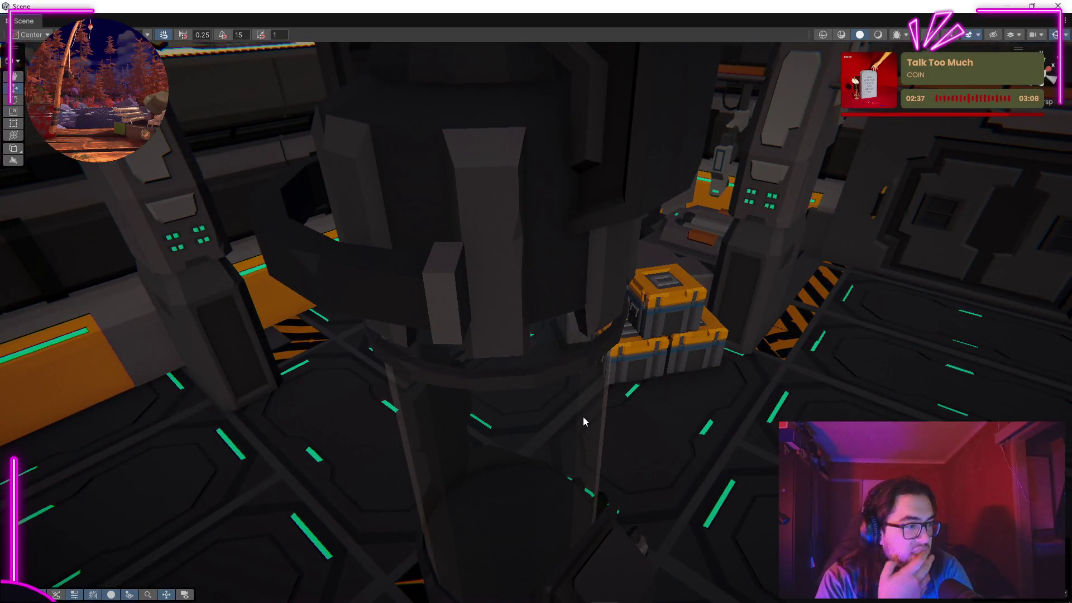
pyautogui.moveTo(433, 320)
pyautogui.mouseDown()
pyautogui.moveTo(413, 313)
pyautogui.moveTo(571, 251)
pyautogui.moveTo(338, 314)
pyautogui.moveTo(156, 304)
pyautogui.moveTo(641, 258)
pyautogui.moveTo(629, 244)
pyautogui.moveTo(239, 289)
pyautogui.moveTo(247, 325)
pyautogui.moveTo(11, 240)
pyautogui.moveTo(62, 262)
pyautogui.moveTo(215, 297)
pyautogui.moveTo(149, 299)
pyautogui.moveTo(192, 307)
pyautogui.moveTo(95, 282)
pyautogui.moveTo(949, 259)
pyautogui.moveTo(491, 270)
pyautogui.moveTo(531, 246)
pyautogui.moveTo(598, 243)
pyautogui.moveTo(718, 304)
pyautogui.moveTo(750, 397)
pyautogui.mouseUp()
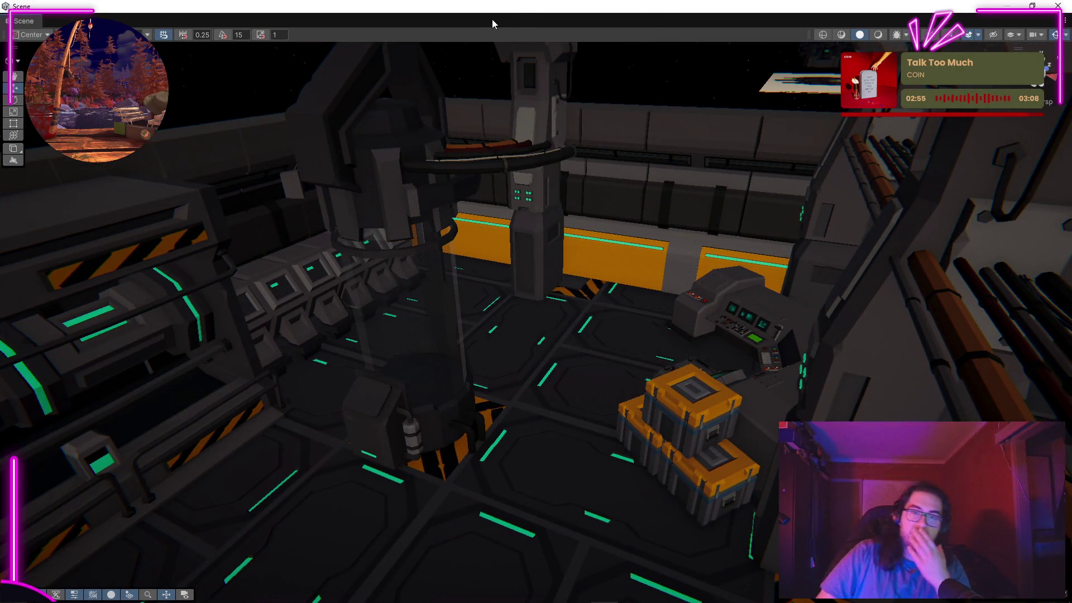
pyautogui.hotkey('ctrl', 'p')
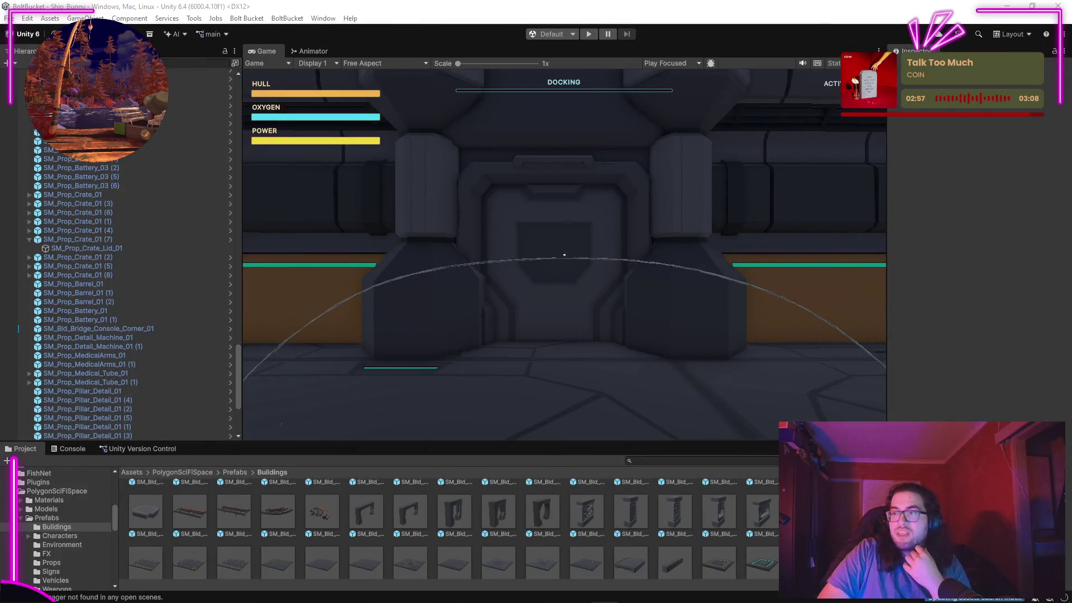
pyautogui.click(272, 51)
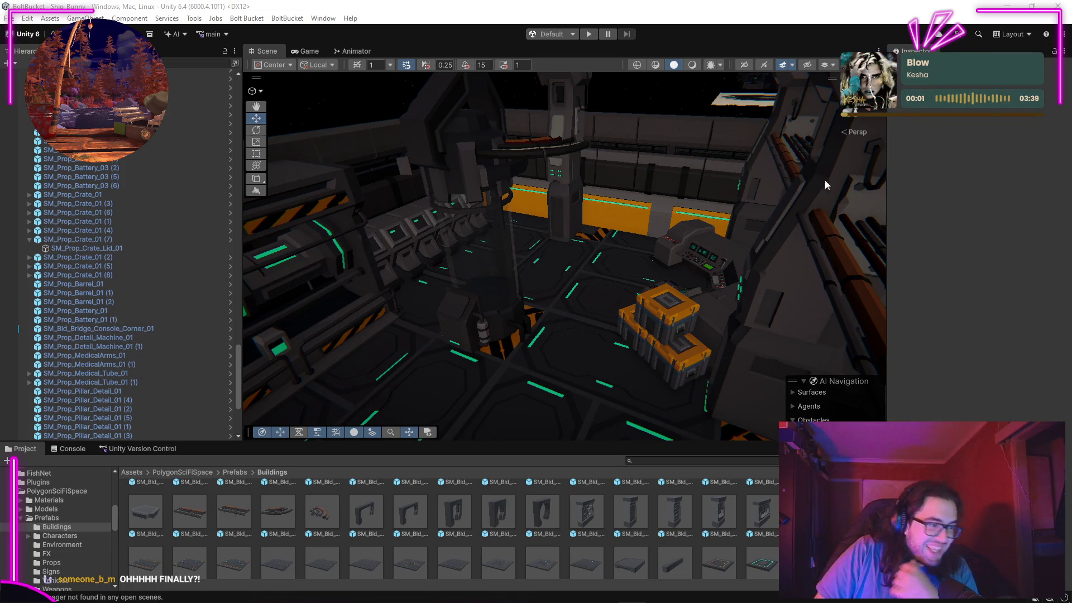
pyautogui.moveTo(546, 338)
pyautogui.mouseDown()
pyautogui.moveTo(581, 299)
pyautogui.moveTo(591, 335)
pyautogui.moveTo(588, 300)
pyautogui.moveTo(556, 272)
pyautogui.moveTo(541, 270)
pyautogui.moveTo(517, 303)
pyautogui.moveTo(522, 285)
pyautogui.moveTo(447, 268)
pyautogui.mouseUp()
pyautogui.moveTo(210, 240)
pyautogui.mouseDown()
pyautogui.moveTo(467, 275)
pyautogui.moveTo(413, 278)
pyautogui.moveTo(437, 170)
pyautogui.moveTo(443, 177)
pyautogui.moveTo(357, 217)
pyautogui.moveTo(933, 213)
pyautogui.moveTo(756, 173)
pyautogui.moveTo(769, 213)
pyautogui.moveTo(467, 299)
pyautogui.moveTo(480, 293)
pyautogui.mouseUp()
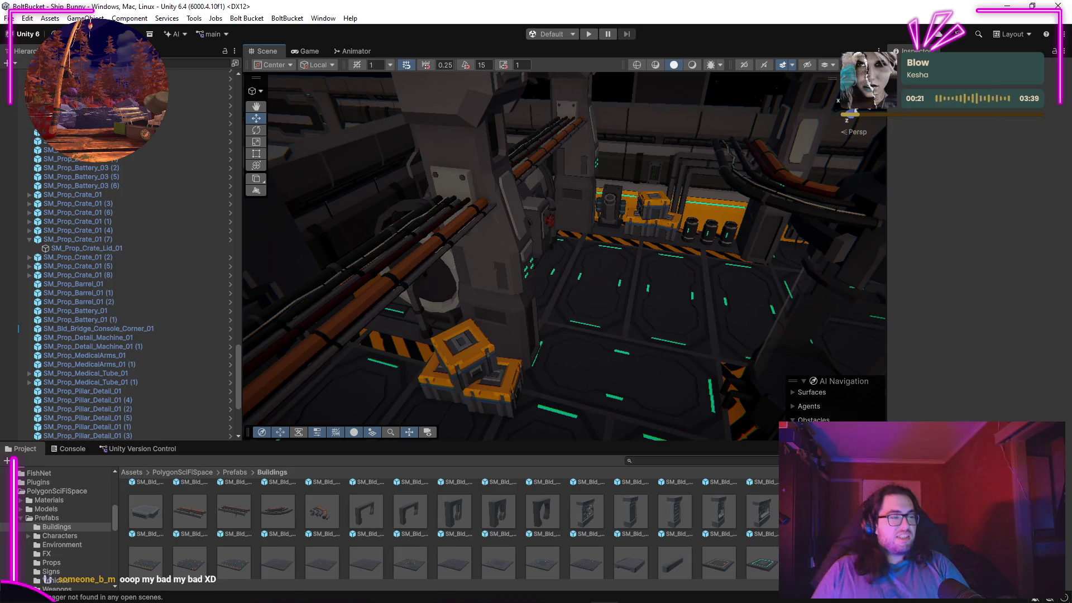
pyautogui.moveTo(386, 592)
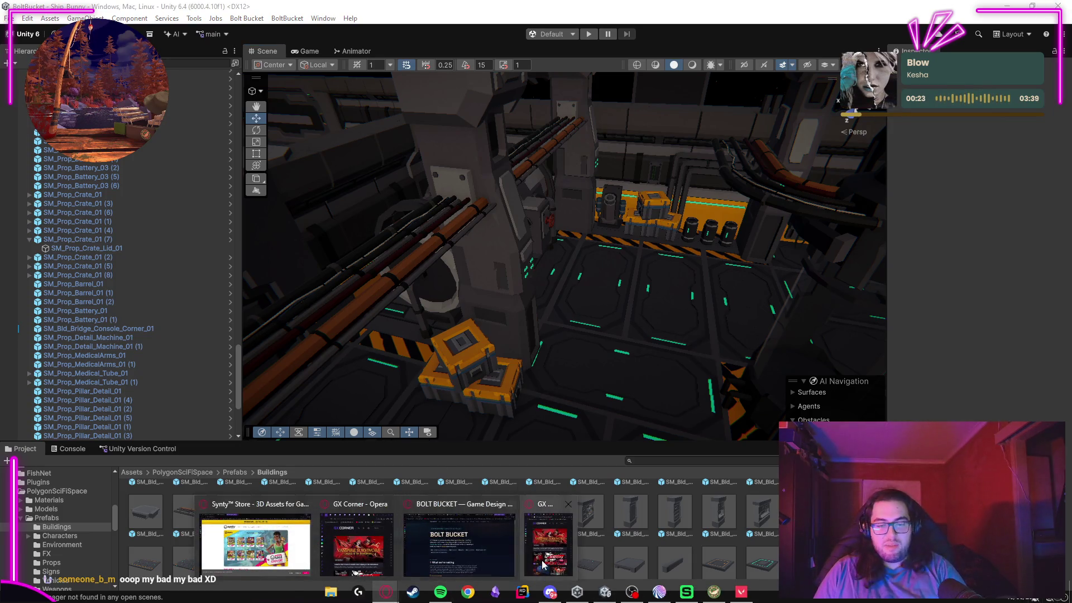